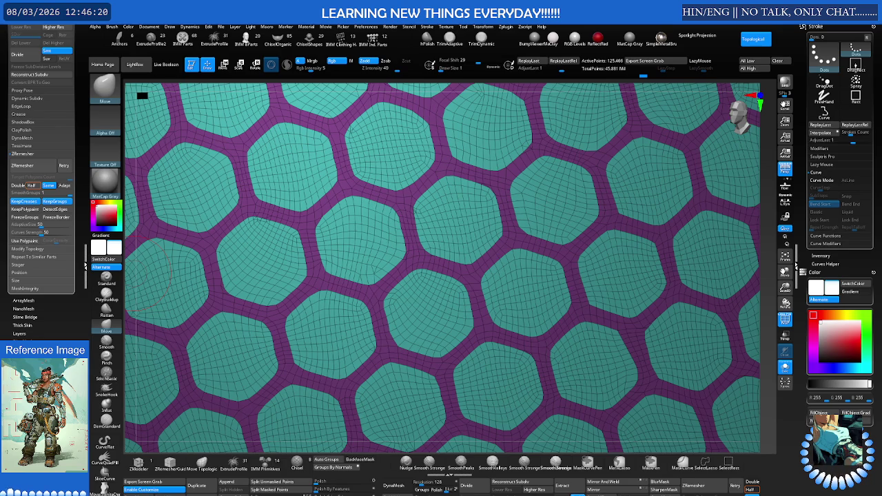
# Isolate the magenta strips to find the odd polygon where three strips meet, then show all hexagons.
pyautogui.hotkey('ctrl', 'shift')
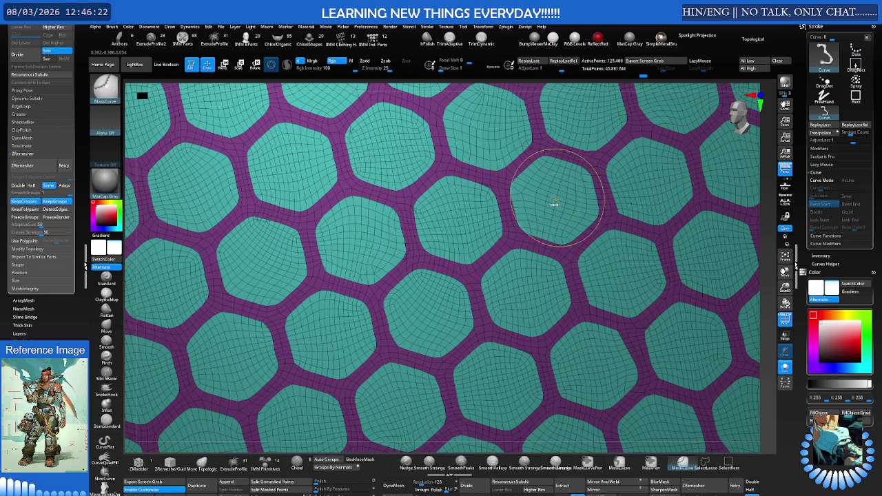
pyautogui.press('f')
pyautogui.moveTo(553, 217)
pyautogui.mouseDown(button='right')
pyautogui.moveTo(476, 228)
pyautogui.moveTo(506, 222)
pyautogui.mouseUp(button='right')
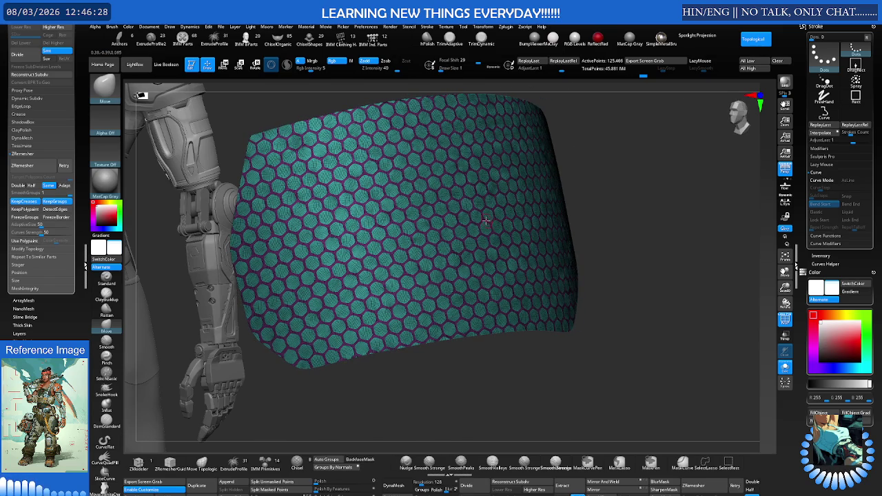
pyautogui.moveTo(448, 239)
pyautogui.keyDown('ctrl'); pyautogui.mouseDown(button='right')
pyautogui.moveTo(486, 224)
pyautogui.moveTo(452, 242)
pyautogui.moveTo(454, 249)
pyautogui.moveTo(451, 234)
pyautogui.moveTo(430, 235)
pyautogui.moveTo(520, 220)
pyautogui.moveTo(469, 195)
pyautogui.mouseUp(button='right'); pyautogui.keyUp('ctrl')
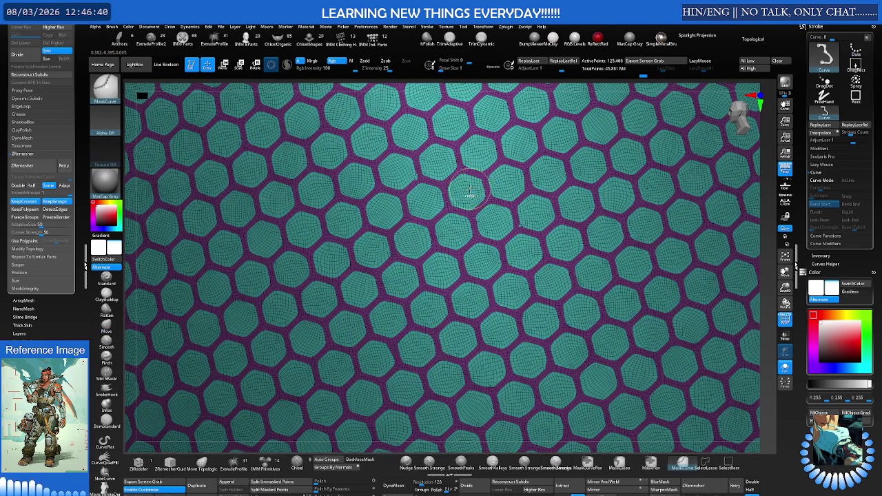
pyautogui.keyDown('ctrl'); pyautogui.keyDown('shift'); pyautogui.click(471, 196); pyautogui.keyUp('shift'); pyautogui.keyUp('ctrl')
pyautogui.keyDown('ctrl'); pyautogui.keyDown('shift'); pyautogui.click(471, 195); pyautogui.keyUp('shift'); pyautogui.keyUp('ctrl')
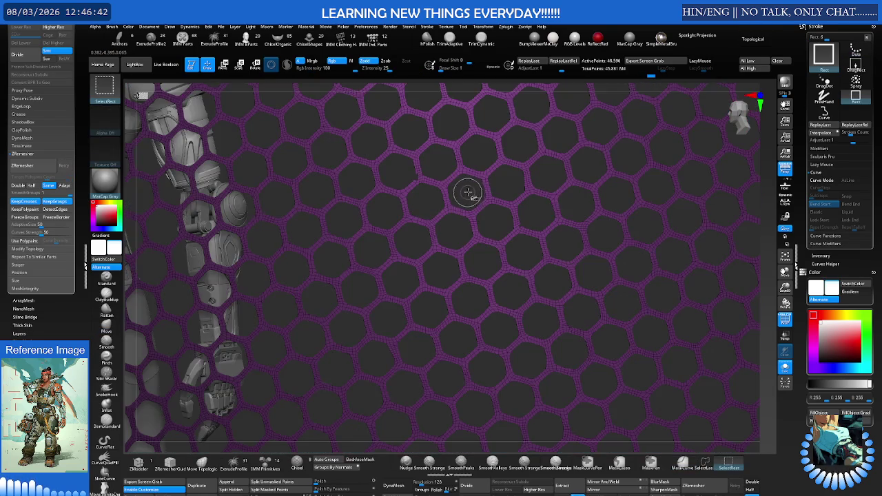
pyautogui.press('f')
pyautogui.moveTo(376, 223)
pyautogui.keyDown('ctrl'); pyautogui.mouseDown(button='right')
pyautogui.moveTo(508, 191)
pyautogui.moveTo(572, 190)
pyautogui.mouseUp(button='right'); pyautogui.keyUp('ctrl')
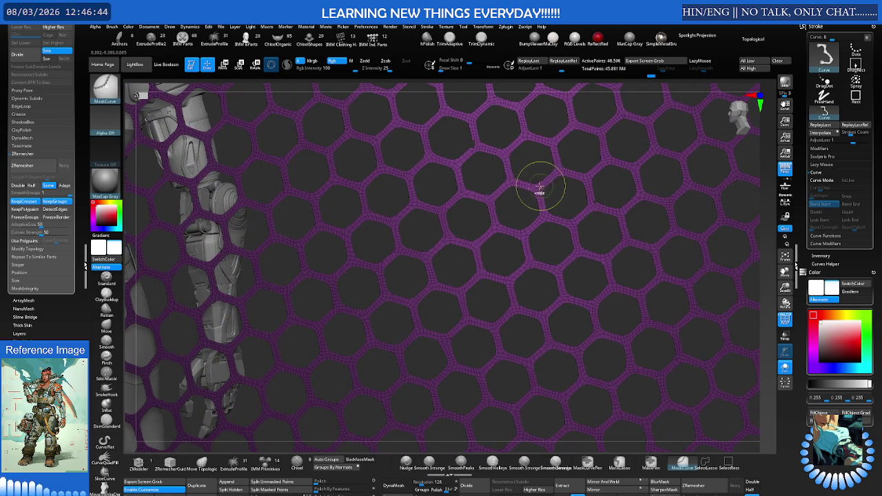
pyautogui.keyDown('ctrl'); pyautogui.keyDown('shift'); pyautogui.click(513, 187); pyautogui.keyUp('shift'); pyautogui.keyUp('ctrl')
pyautogui.moveTo(489, 181)
pyautogui.keyDown('ctrl'); pyautogui.mouseDown(button='right')
pyautogui.moveTo(472, 196)
pyautogui.moveTo(441, 271)
pyautogui.moveTo(465, 236)
pyautogui.mouseUp(button='right'); pyautogui.keyUp('ctrl')
# Use ZModeler's Polygroup action to regroup the stray polygon at the strip junction.
pyautogui.press('s')
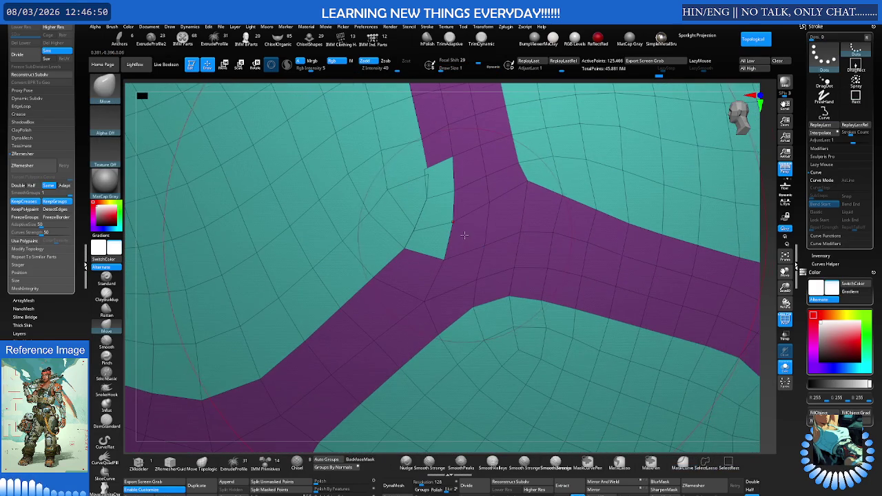
pyautogui.press('b')
pyautogui.press('z')
pyautogui.press('m')
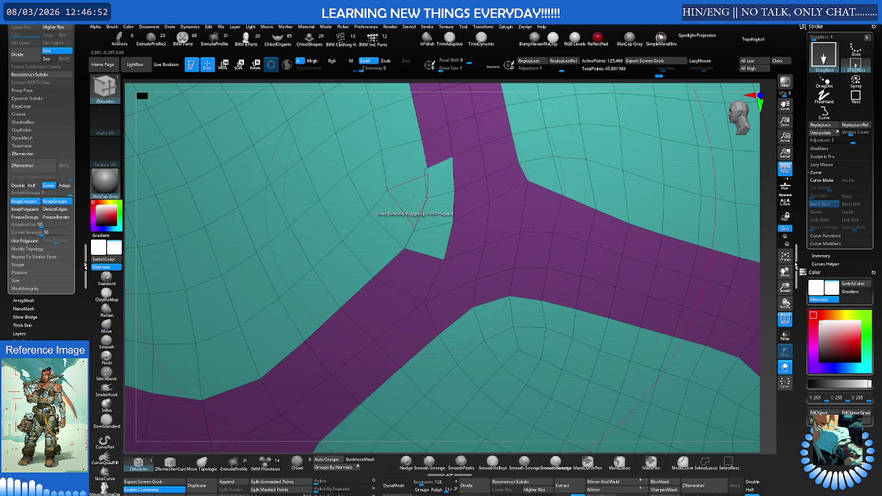
pyautogui.press('space')
pyautogui.click(437, 365)
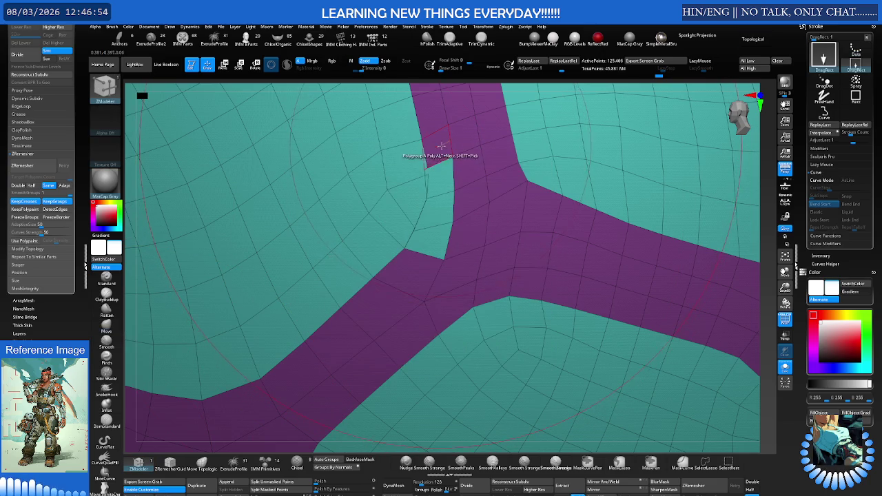
# Smooth the hexagon edges around the strip junction with SmoothDirectional.
pyautogui.moveTo(423, 213)
pyautogui.keyDown('ctrl'); pyautogui.mouseDown(button='right')
pyautogui.moveTo(172, 285)
pyautogui.moveTo(404, 246)
pyautogui.moveTo(434, 256)
pyautogui.mouseUp(button='right'); pyautogui.keyUp('ctrl')
pyautogui.moveTo(524, 261)
pyautogui.mouseDown(button='right')
pyautogui.moveTo(497, 229)
pyautogui.moveTo(476, 142)
pyautogui.moveTo(386, 159)
pyautogui.mouseUp(button='right')
pyautogui.keyDown('shift'); pyautogui.moveTo(275, 138); pyautogui.dragTo(324, 169); pyautogui.keyUp('shift')
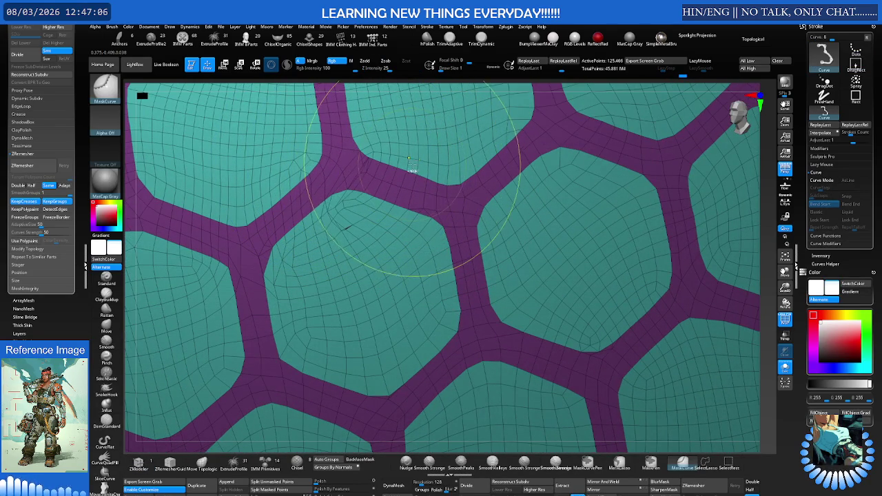
pyautogui.moveTo(428, 161)
pyautogui.keyDown('ctrl'); pyautogui.mouseDown(button='right')
pyautogui.moveTo(333, 235)
pyautogui.moveTo(326, 204)
pyautogui.moveTo(336, 184)
pyautogui.mouseUp(button='right'); pyautogui.keyUp('ctrl')
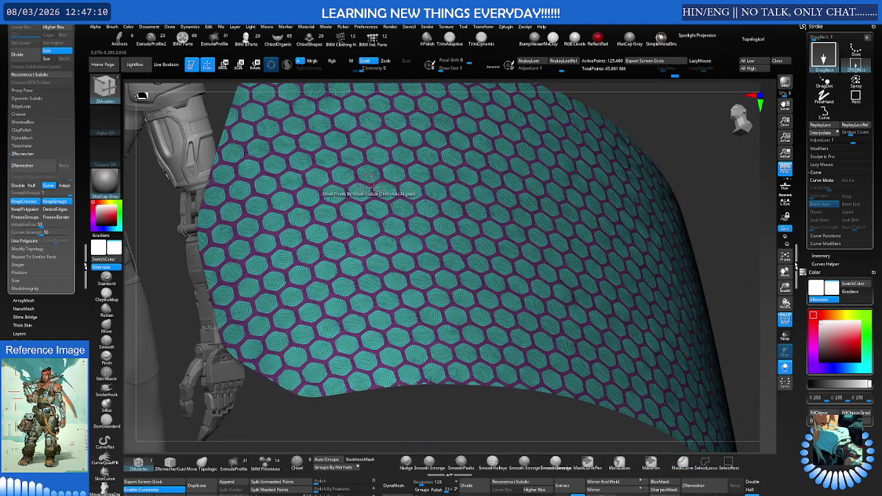
# Hide the teal hexagons so only the purple honeycomb frame remains.
pyautogui.moveTo(561, 218)
pyautogui.mouseDown(button='right')
pyautogui.moveTo(476, 219)
pyautogui.moveTo(483, 231)
pyautogui.moveTo(461, 236)
pyautogui.moveTo(461, 223)
pyautogui.moveTo(528, 228)
pyautogui.moveTo(490, 220)
pyautogui.moveTo(504, 196)
pyautogui.moveTo(368, 197)
pyautogui.moveTo(376, 378)
pyautogui.mouseUp(button='right')
pyautogui.press('f')
pyautogui.keyDown('ctrl'); pyautogui.keyDown('shift'); pyautogui.click(410, 191); pyautogui.keyUp('shift'); pyautogui.keyUp('ctrl')
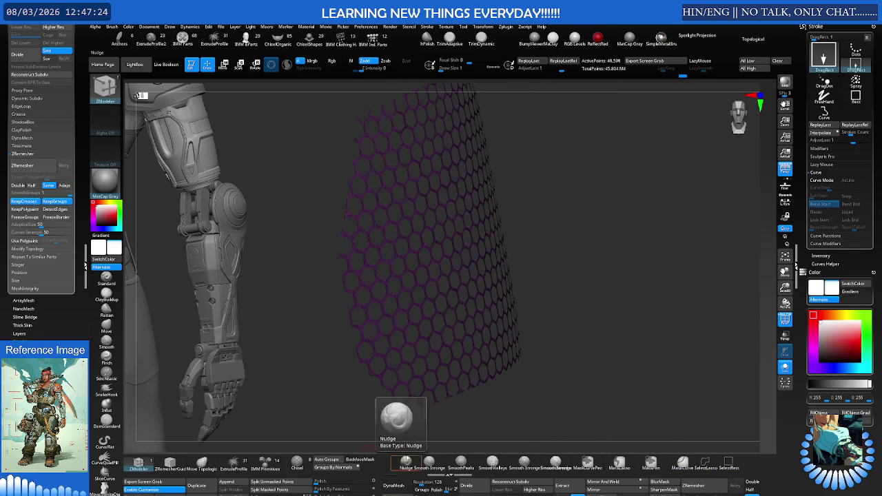
pyautogui.moveTo(447, 361); pyautogui.dragTo(483, 354, button='right')
# Turn on Dynamic Subdiv and expand its settings under Geometry.
pyautogui.press('d')
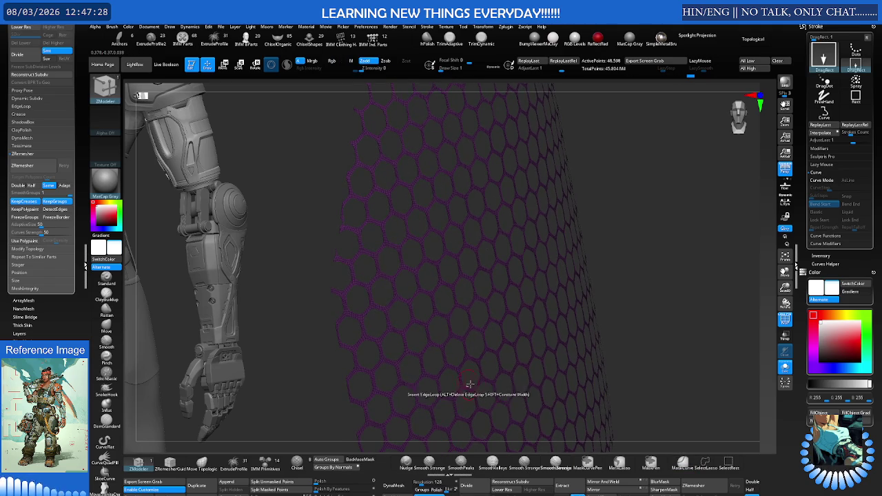
pyautogui.moveTo(471, 382); pyautogui.dragTo(459, 377, button='right')
pyautogui.moveTo(504, 350); pyautogui.dragTo(430, 315, button='right')
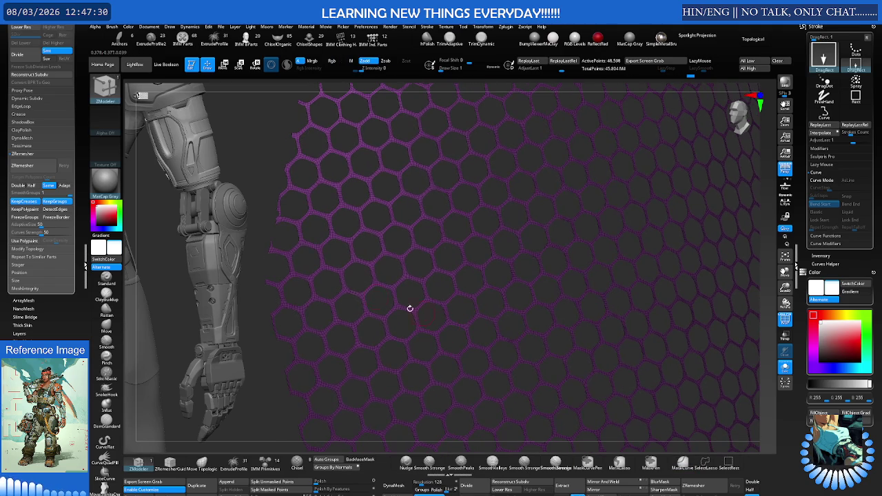
pyautogui.click(26, 98)
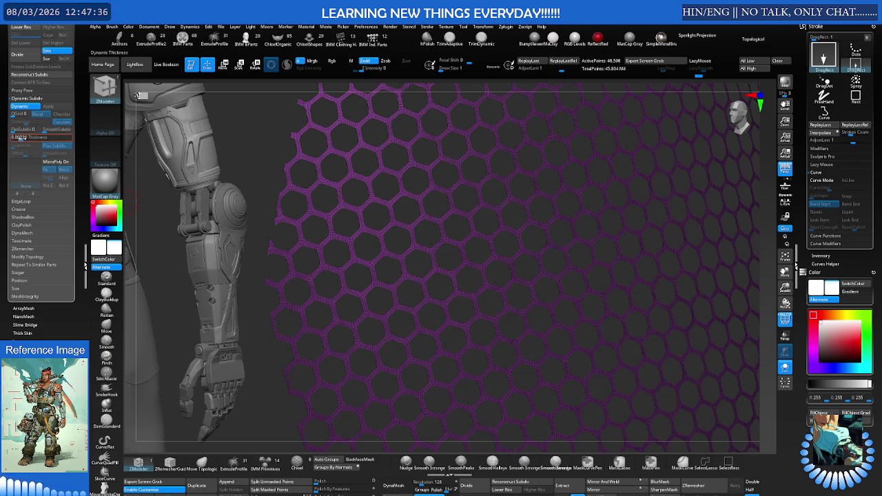
# Set the honeycomb frame's Dynamic Subdiv Thickness to 0.00321.
pyautogui.moveTo(15, 138); pyautogui.dragTo(23, 139)
pyautogui.moveTo(254, 179); pyautogui.dragTo(384, 205)
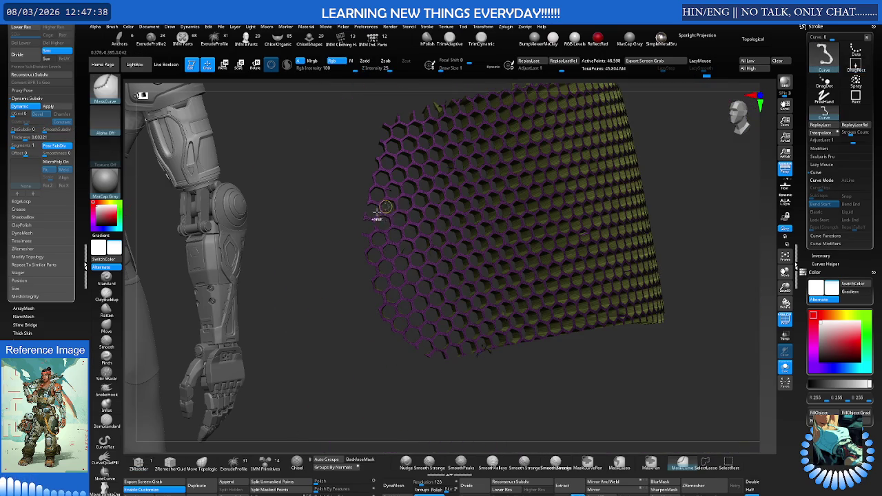
pyautogui.moveTo(438, 200); pyautogui.dragTo(444, 200)
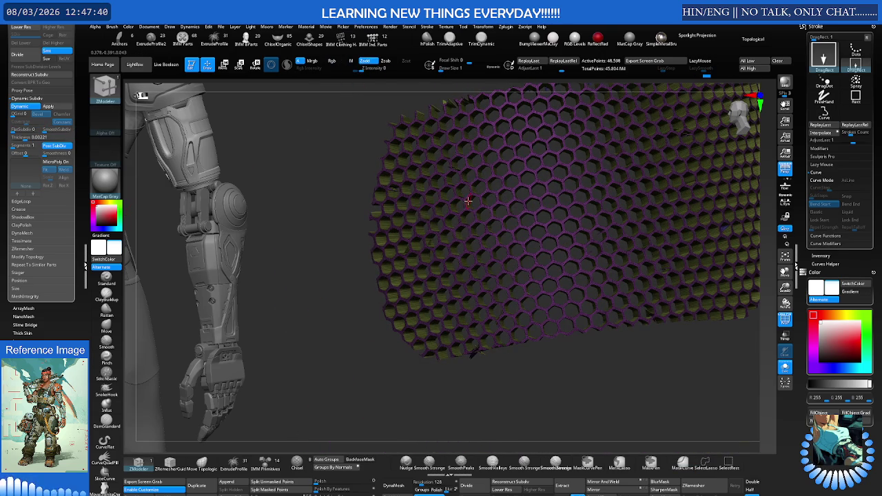
# Bring back the armour and view the grille seated in the plate opening.
pyautogui.hotkey('ctrl', 'z')
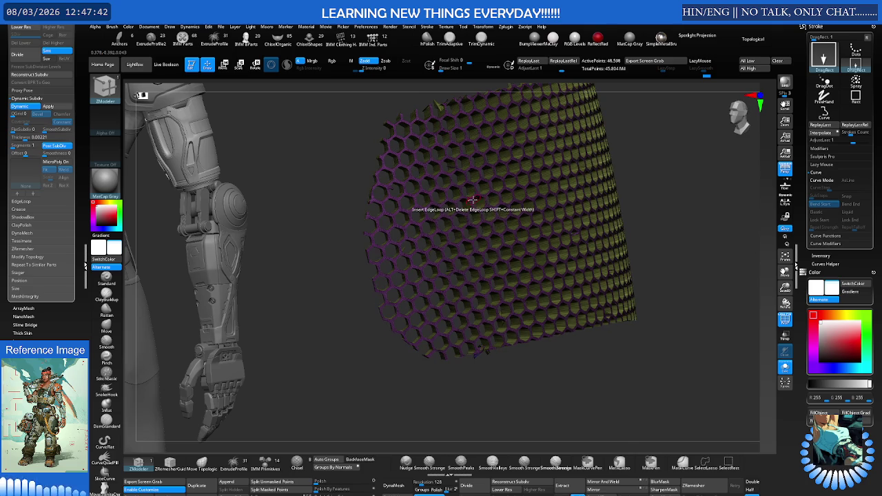
pyautogui.hotkey('ctrl', 'z')
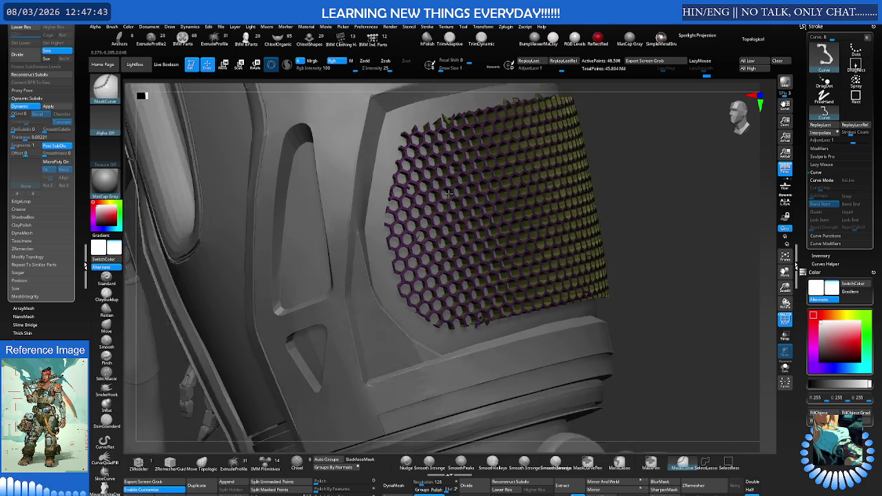
pyautogui.moveTo(471, 200)
pyautogui.mouseDown()
pyautogui.moveTo(388, 190)
pyautogui.moveTo(409, 194)
pyautogui.mouseUp()
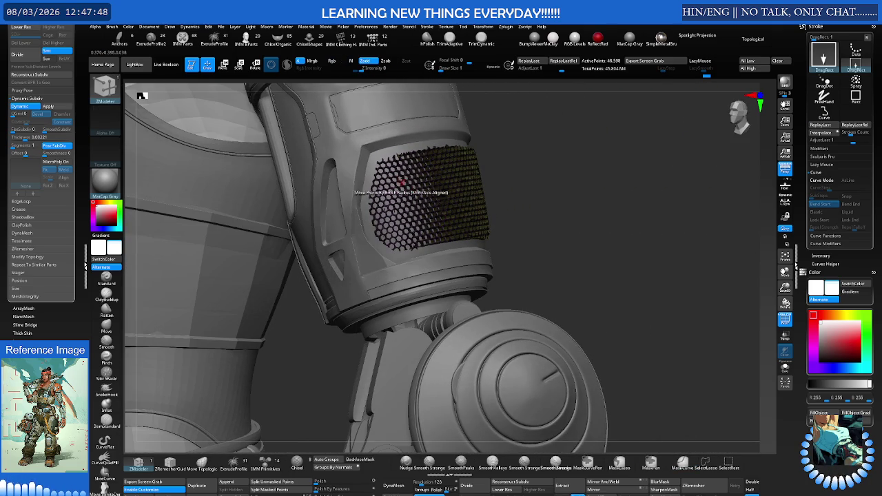
pyautogui.moveTo(413, 188); pyautogui.dragTo(453, 181)
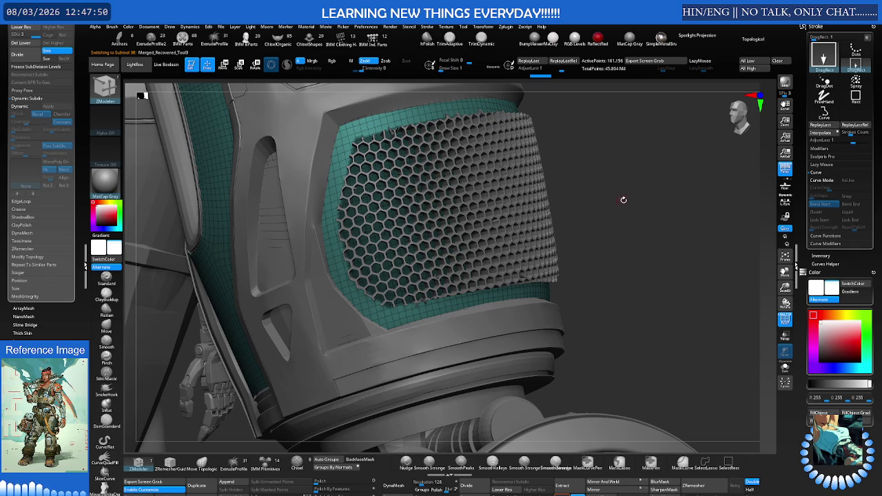
# Extract the grille as a separate subtool named Extract1.
pyautogui.press('w')
pyautogui.moveTo(622, 198); pyautogui.dragTo(479, 201)
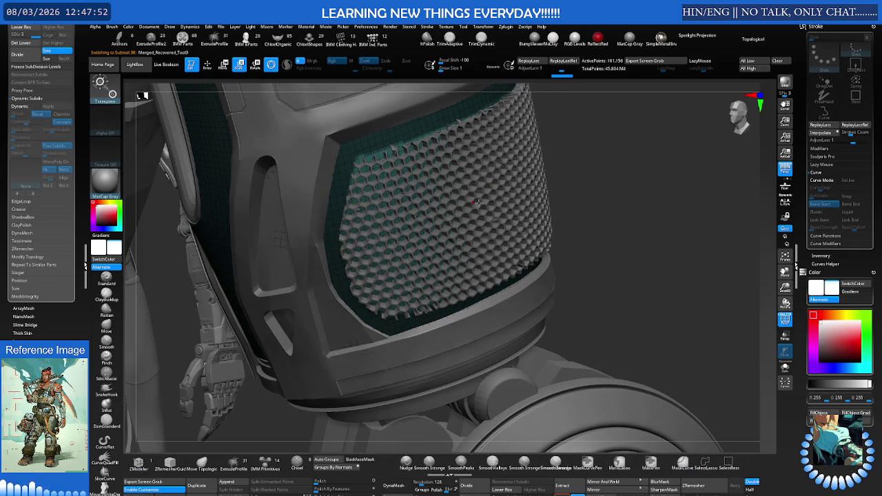
pyautogui.hotkey('ctrl', 'e')
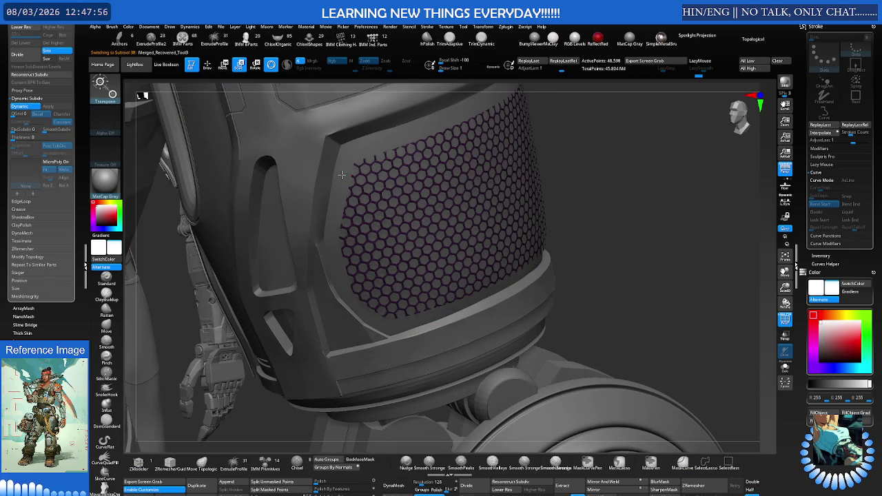
# Select Merged_Recovered_Tool3, isolate the teal sleeve, and nudge the sleeve patch with the gizmo.
pyautogui.keyDown('alt'); pyautogui.click(348, 175); pyautogui.keyUp('alt')
pyautogui.keyDown('alt'); pyautogui.click(459, 181); pyautogui.keyUp('alt')
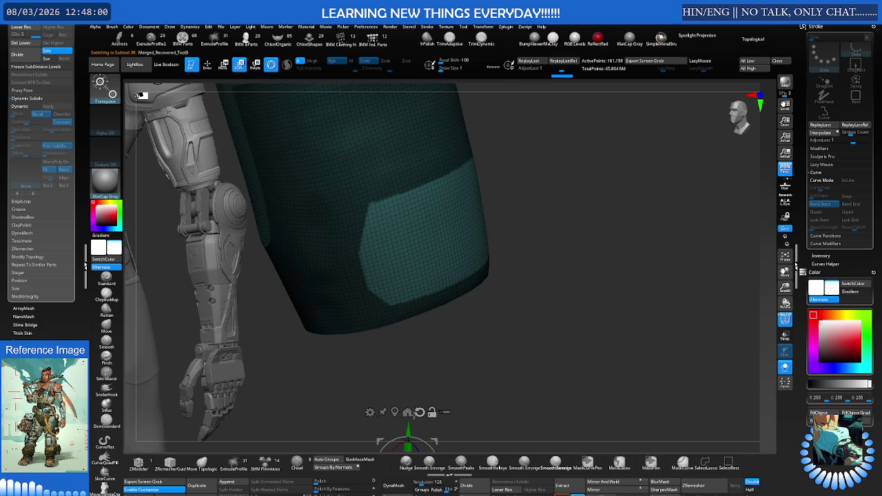
pyautogui.click(395, 412)
pyautogui.moveTo(439, 227); pyautogui.dragTo(419, 166)
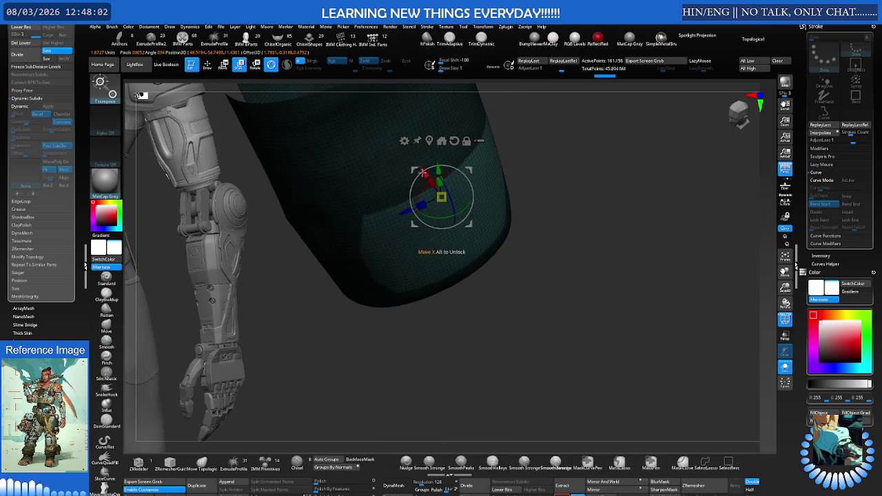
pyautogui.moveTo(419, 165)
pyautogui.mouseDown()
pyautogui.moveTo(580, 191)
pyautogui.moveTo(571, 203)
pyautogui.mouseUp()
# Inspect the sleeve's upper band and groove with wireframe and polygroup colours shown.
pyautogui.press('q')
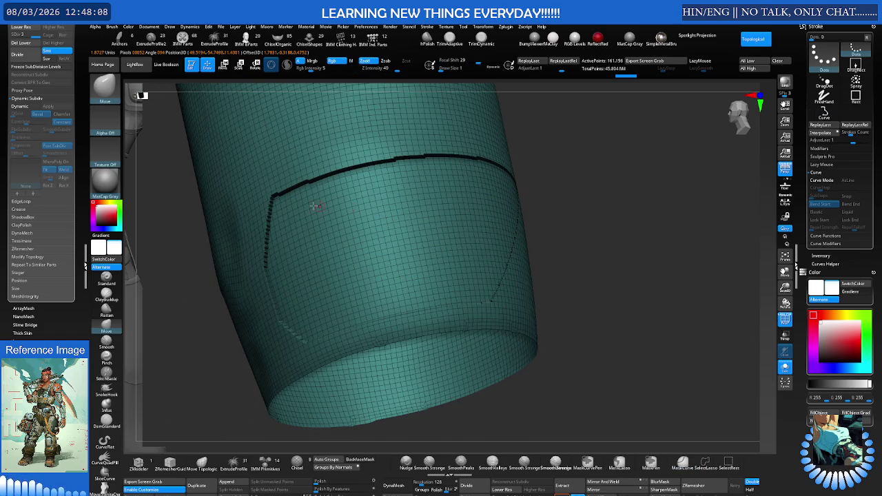
pyautogui.keyDown('ctrl'); pyautogui.moveTo(312, 343); pyautogui.dragTo(351, 238, button='right'); pyautogui.keyUp('ctrl')
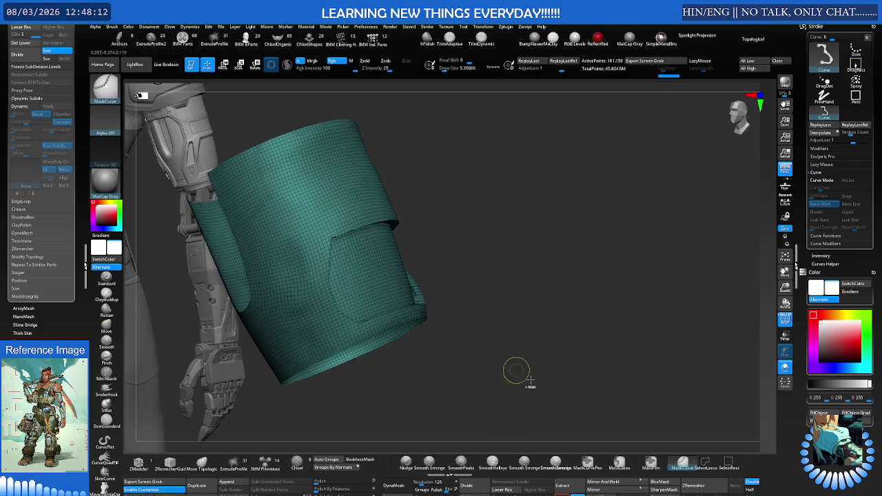
pyautogui.moveTo(492, 306); pyautogui.dragTo(414, 222)
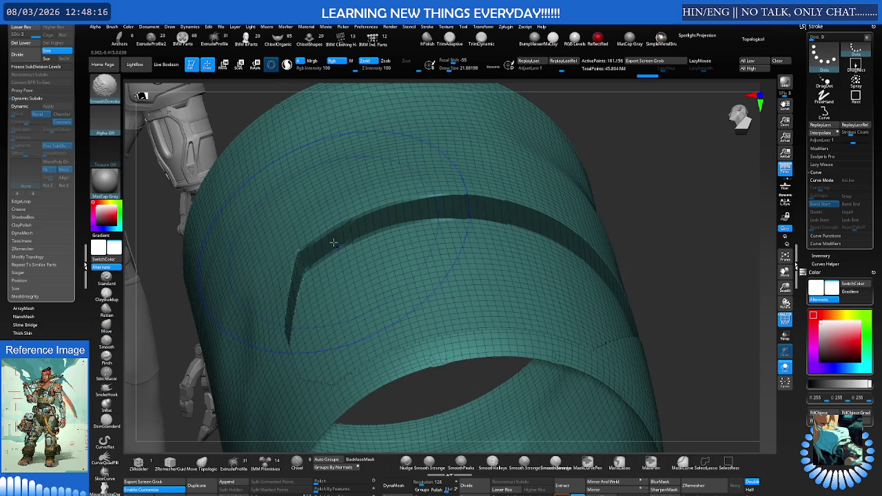
pyautogui.hotkey('shift', 'f')
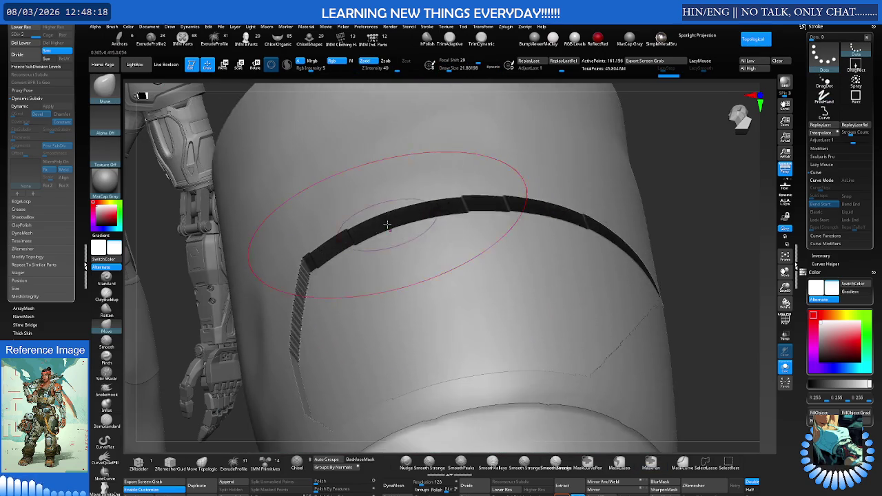
pyautogui.hotkey('shift', 'f')
pyautogui.hotkey('shift', 'f')
pyautogui.moveTo(364, 234); pyautogui.dragTo(332, 278, button='right')
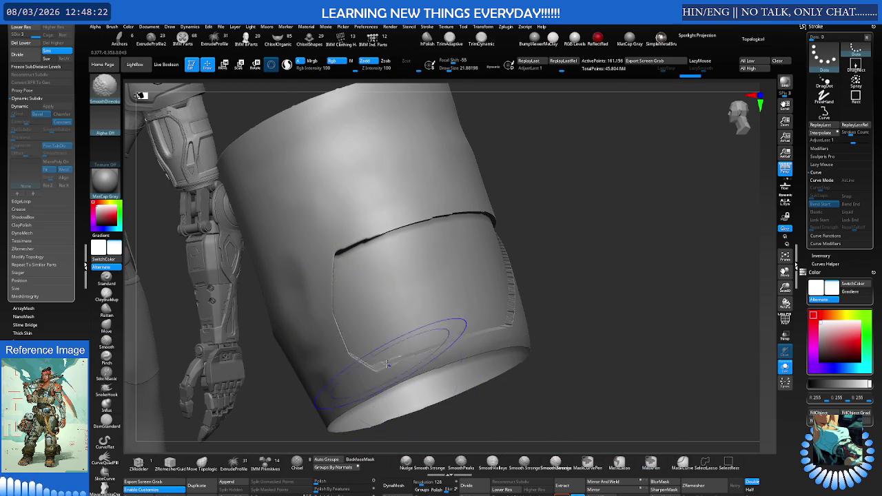
pyautogui.moveTo(536, 319)
pyautogui.keyDown('shift'); pyautogui.mouseDown(button='right')
pyautogui.moveTo(529, 297)
pyautogui.moveTo(506, 301)
pyautogui.mouseUp(button='right'); pyautogui.keyUp('shift')
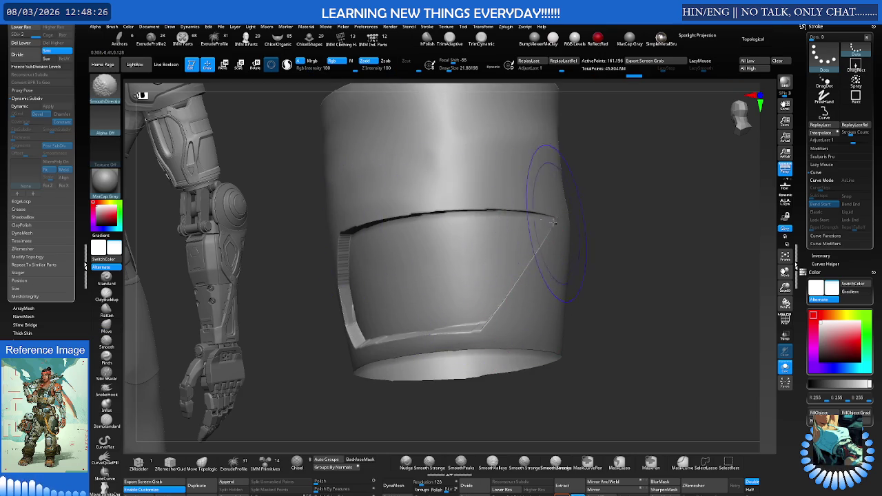
pyautogui.moveTo(481, 214); pyautogui.dragTo(340, 226, button='right')
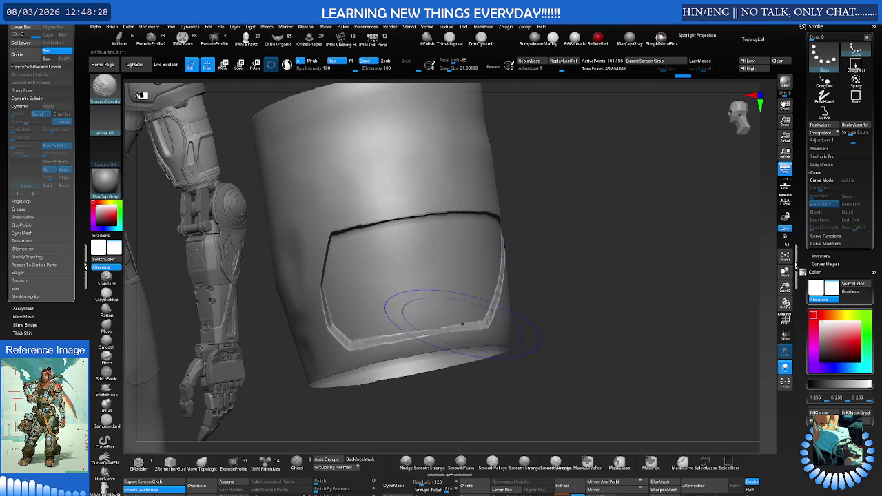
pyautogui.moveTo(445, 327)
pyautogui.mouseDown(button='right')
pyautogui.moveTo(469, 256)
pyautogui.moveTo(472, 262)
pyautogui.moveTo(413, 246)
pyautogui.moveTo(466, 220)
pyautogui.mouseUp(button='right')
pyautogui.hotkey('shift', 'f')
pyautogui.hotkey('shift', 'f')
# Pick the Move brush, set its size, and reshape the groove.
pyautogui.press('b')
pyautogui.press('m')
pyautogui.press('v')
pyautogui.moveTo(404, 220); pyautogui.dragTo(404, 177, button='right')
pyautogui.press('s')
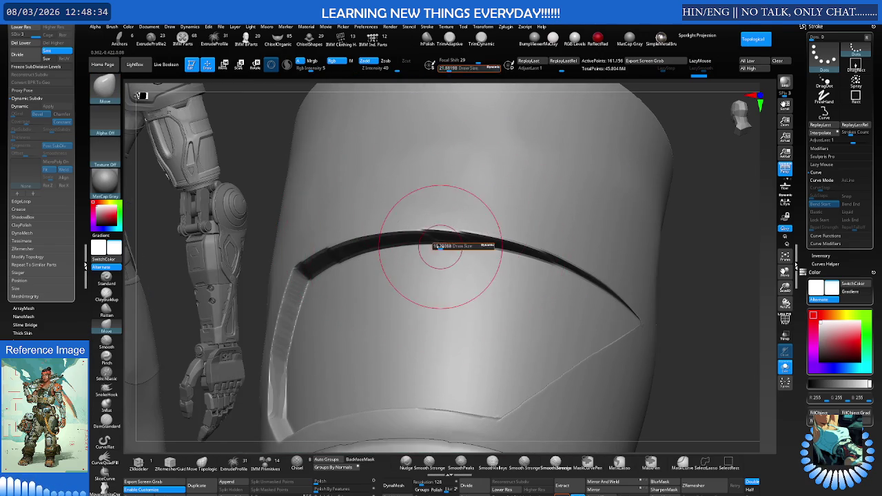
pyautogui.moveTo(441, 246); pyautogui.dragTo(405, 245, button='right')
pyautogui.moveTo(315, 266)
pyautogui.mouseDown(button='right')
pyautogui.moveTo(388, 344)
pyautogui.moveTo(453, 275)
pyautogui.mouseUp(button='right')
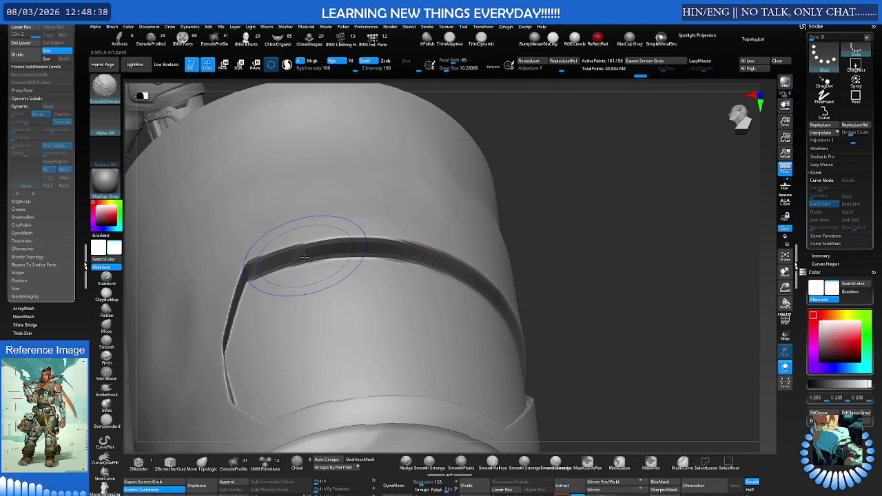
# Reselect Move with Topological on and refine the groove along the panel's left edge.
pyautogui.press('b')
pyautogui.press('m')
pyautogui.press('v')
pyautogui.moveTo(354, 246)
pyautogui.mouseDown(button='right')
pyautogui.moveTo(301, 269)
pyautogui.moveTo(340, 250)
pyautogui.mouseUp(button='right')
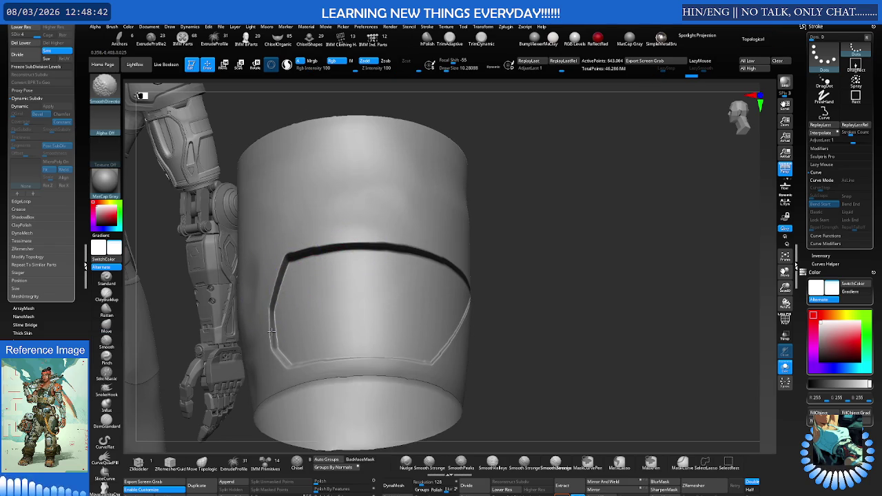
pyautogui.moveTo(289, 373)
pyautogui.mouseDown(button='right')
pyautogui.moveTo(352, 360)
pyautogui.moveTo(353, 289)
pyautogui.mouseUp(button='right')
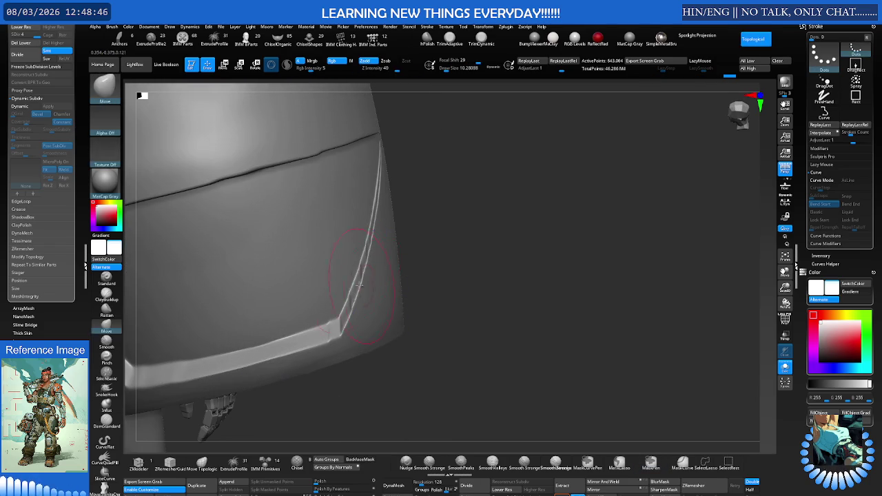
pyautogui.moveTo(370, 235); pyautogui.dragTo(400, 231, button='right')
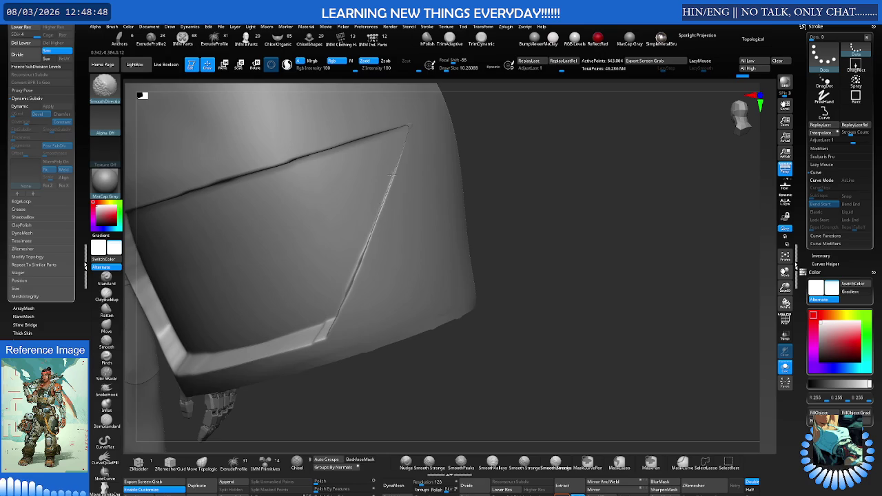
pyautogui.moveTo(391, 174); pyautogui.dragTo(378, 204, button='right')
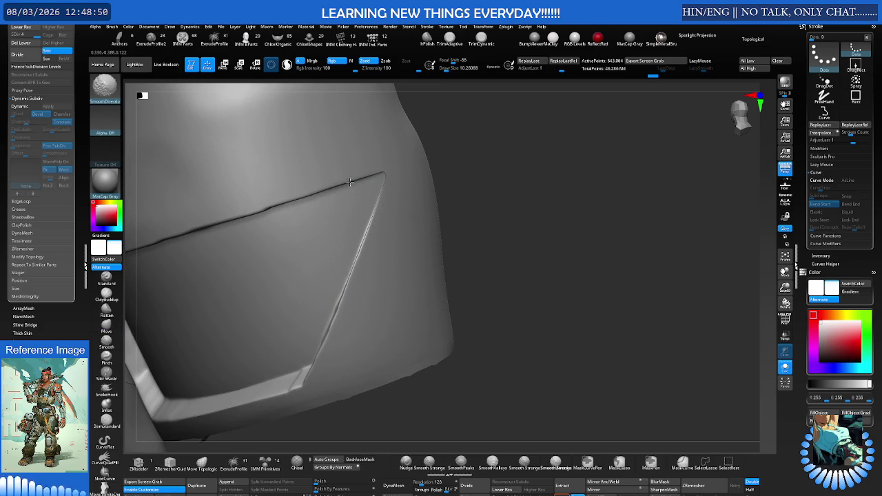
# Reselect the Move brush and begin masking near the sleeve's cut panel.
pyautogui.press('b')
pyautogui.press('m')
pyautogui.press('v')
pyautogui.moveTo(295, 177)
pyautogui.mouseDown(button='right')
pyautogui.moveTo(261, 182)
pyautogui.moveTo(276, 197)
pyautogui.moveTo(247, 218)
pyautogui.moveTo(375, 205)
pyautogui.mouseUp(button='right')
pyautogui.press('ctrl')
pyautogui.keyDown('ctrl'); pyautogui.moveTo(271, 219); pyautogui.dragTo(348, 214, button='right'); pyautogui.keyUp('ctrl')
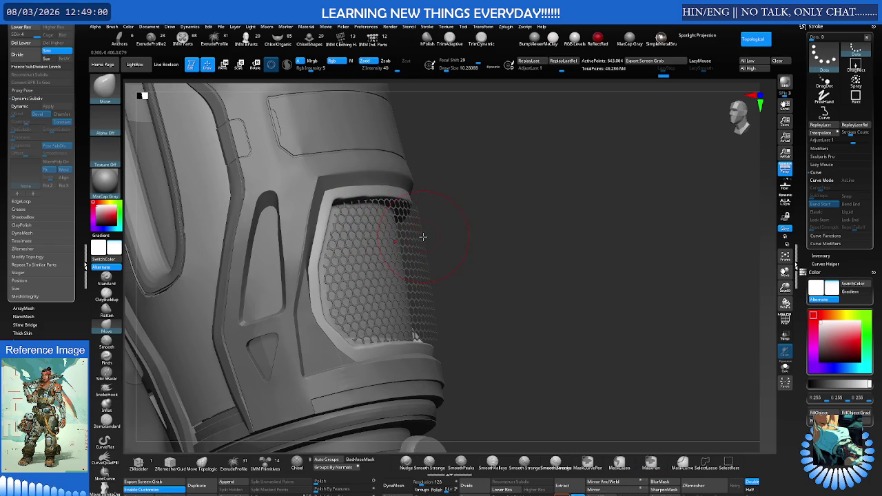
# Select the hex-mesh grille and give it Dynamic Subdiv Thickness 0.00993.
pyautogui.moveTo(411, 239)
pyautogui.keyDown('ctrl'); pyautogui.mouseDown(button='right')
pyautogui.moveTo(467, 228)
pyautogui.moveTo(432, 237)
pyautogui.mouseUp(button='right'); pyautogui.keyUp('ctrl')
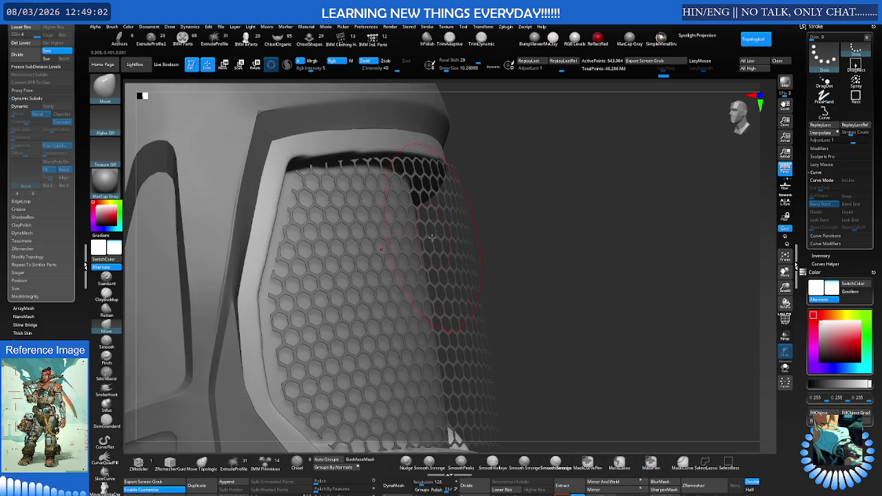
pyautogui.keyDown('alt'); pyautogui.click(430, 238); pyautogui.keyUp('alt')
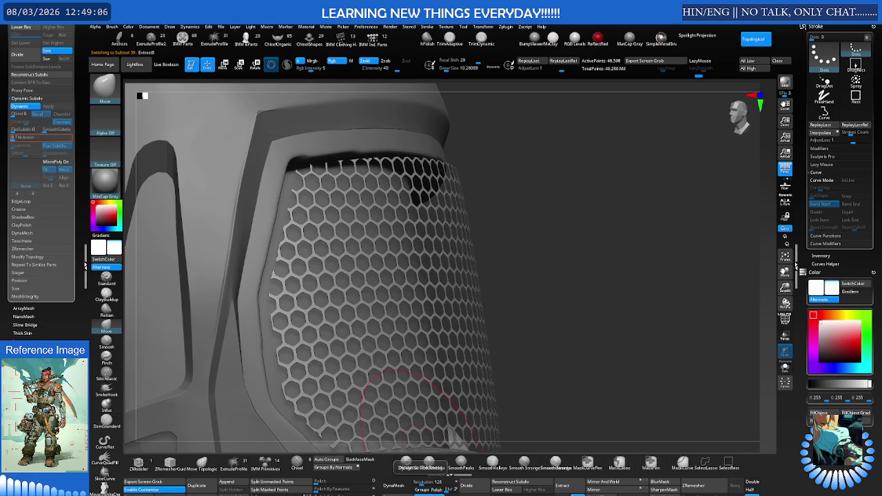
pyautogui.click(406, 461)
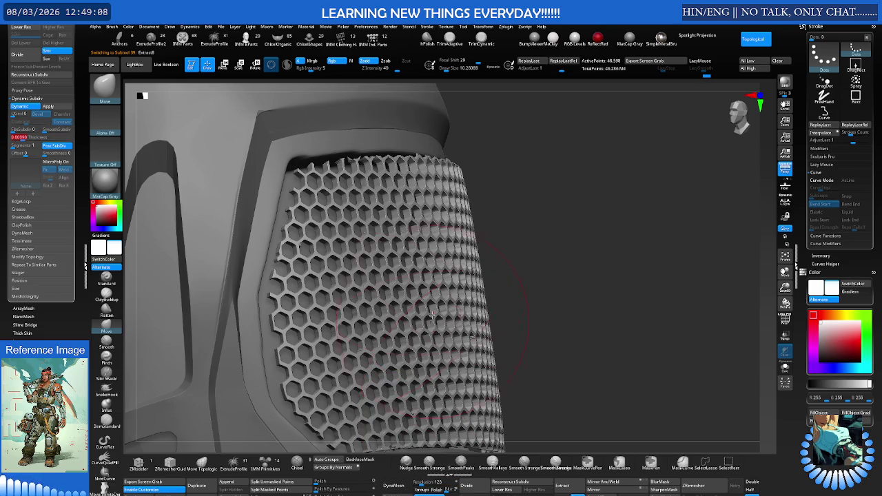
# Scale the grille slightly with the Transpose Scale gizmo to fit the sleeve opening.
pyautogui.moveTo(442, 387); pyautogui.dragTo(423, 267, button='right')
pyautogui.press('e')
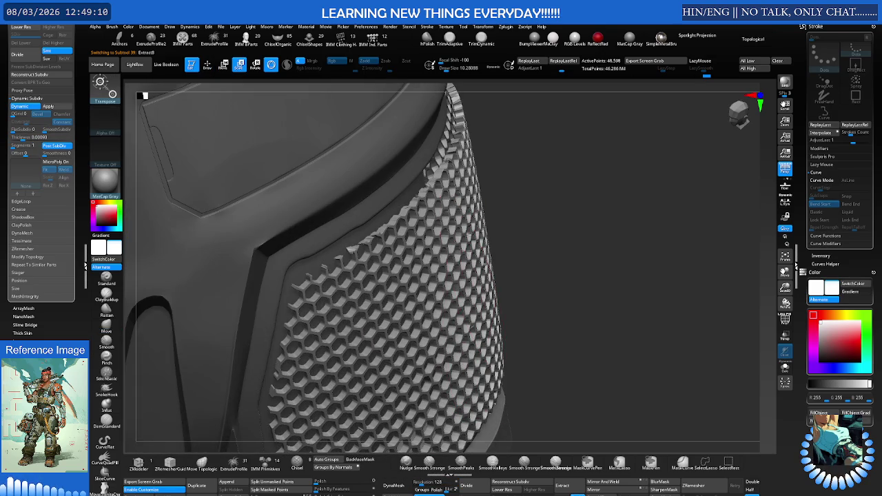
pyautogui.click(466, 261)
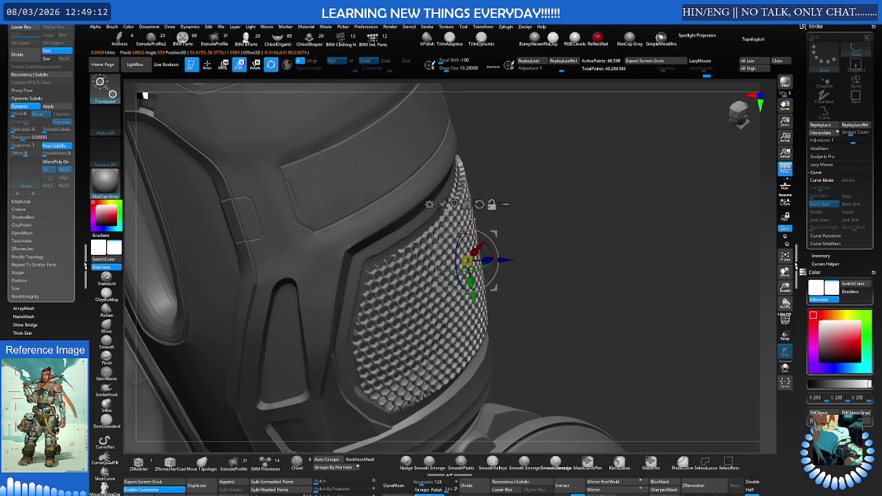
pyautogui.click(407, 262)
pyautogui.moveTo(457, 207); pyautogui.dragTo(422, 245, button='right')
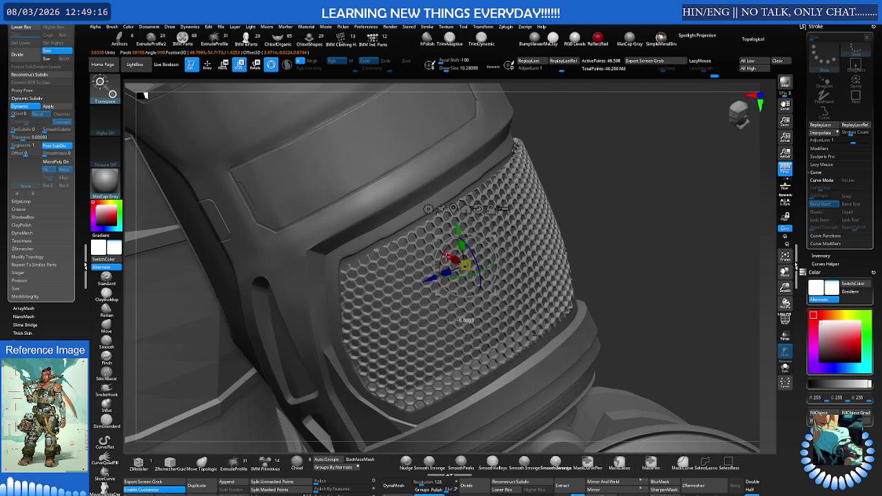
pyautogui.moveTo(447, 257); pyautogui.dragTo(436, 254, button='right')
pyautogui.moveTo(436, 255)
pyautogui.mouseDown()
pyautogui.moveTo(458, 255)
pyautogui.moveTo(456, 262)
pyautogui.mouseUp()
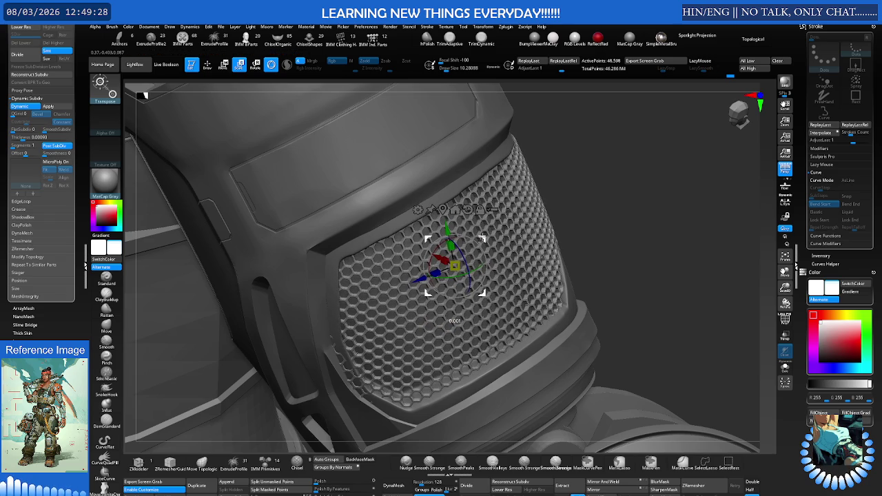
# Orbit around the armour to check the grille's fit beside the arm.
pyautogui.moveTo(141, 94); pyautogui.dragTo(143, 96)
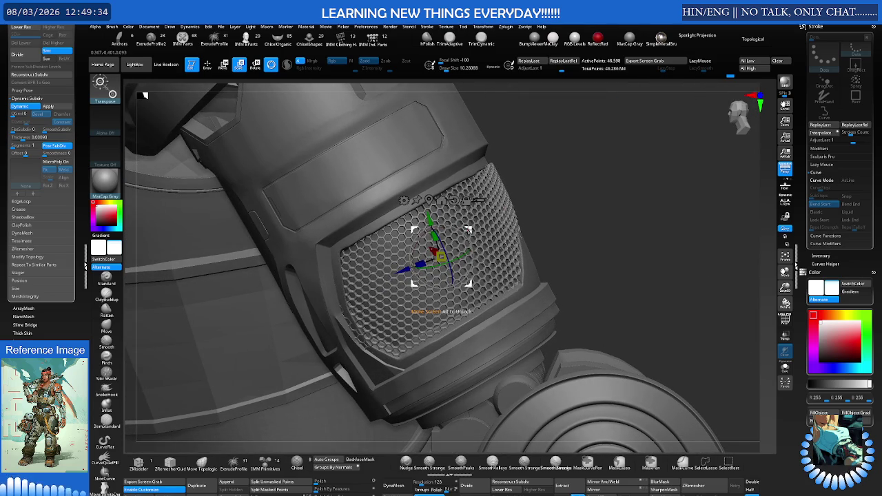
pyautogui.moveTo(142, 95); pyautogui.dragTo(142, 95)
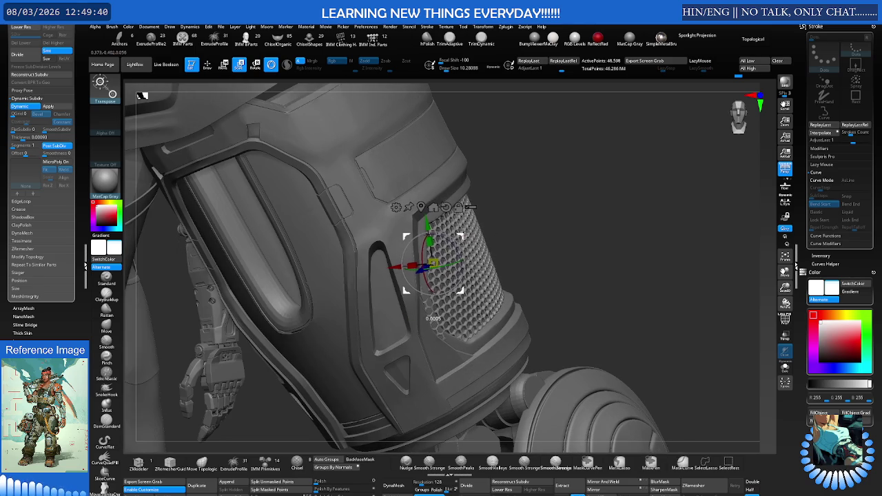
pyautogui.moveTo(142, 95); pyautogui.dragTo(142, 96)
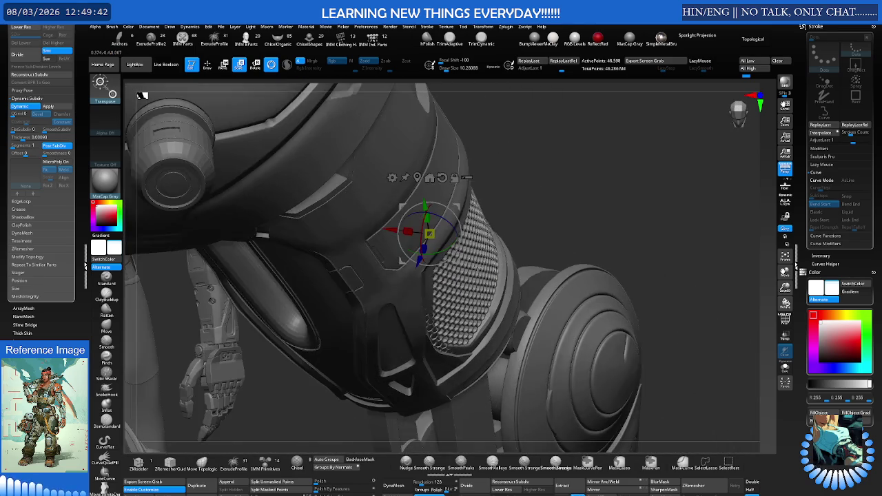
pyautogui.moveTo(472, 275); pyautogui.dragTo(474, 259)
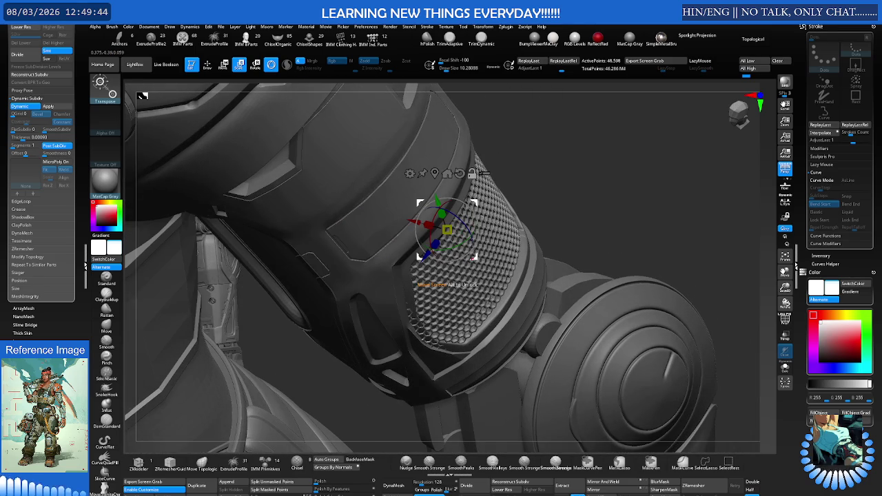
pyautogui.moveTo(517, 239)
pyautogui.mouseDown()
pyautogui.moveTo(455, 213)
pyautogui.moveTo(475, 208)
pyautogui.moveTo(445, 191)
pyautogui.mouseUp()
# Return to sculpting with the Move brush and adjust its size.
pyautogui.press('q')
pyautogui.press('s')
pyautogui.press('b')
pyautogui.press('m')
pyautogui.press('v')
pyautogui.press('s')
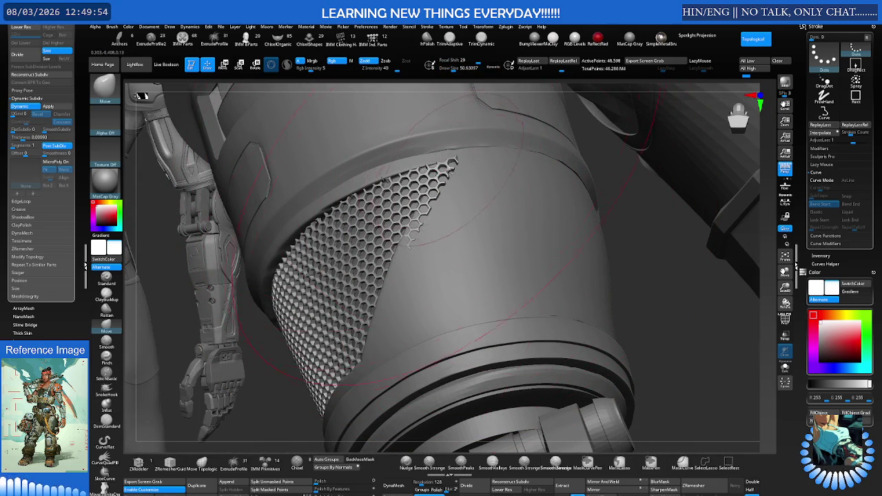
pyautogui.moveTo(443, 167); pyautogui.dragTo(437, 165)
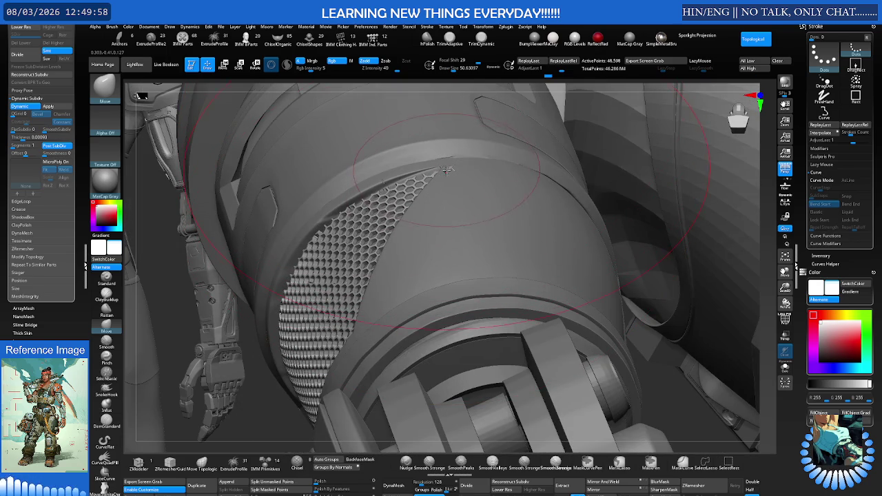
pyautogui.moveTo(446, 170)
pyautogui.mouseDown(button='right')
pyautogui.moveTo(446, 178)
pyautogui.moveTo(447, 167)
pyautogui.moveTo(378, 193)
pyautogui.moveTo(308, 261)
pyautogui.mouseUp(button='right')
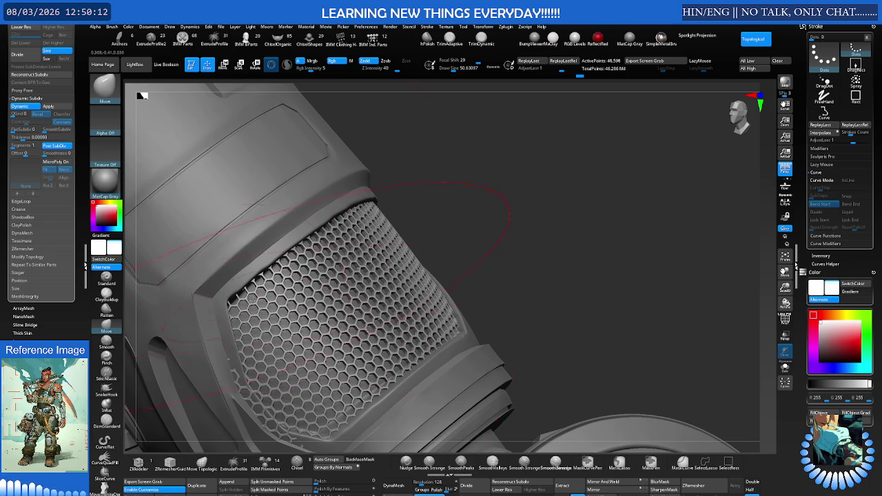
pyautogui.moveTo(287, 279); pyautogui.dragTo(319, 279, button='right')
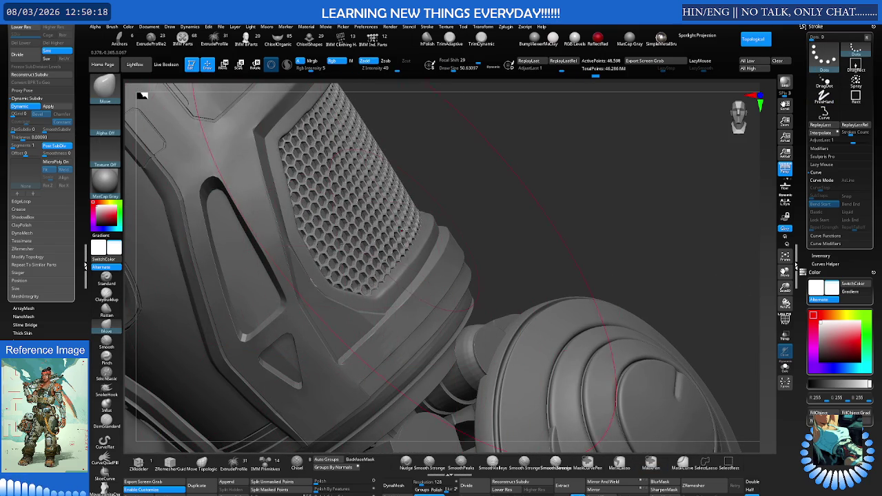
pyautogui.moveTo(423, 210)
pyautogui.mouseDown(button='right')
pyautogui.moveTo(384, 205)
pyautogui.moveTo(422, 231)
pyautogui.moveTo(328, 212)
pyautogui.mouseUp(button='right')
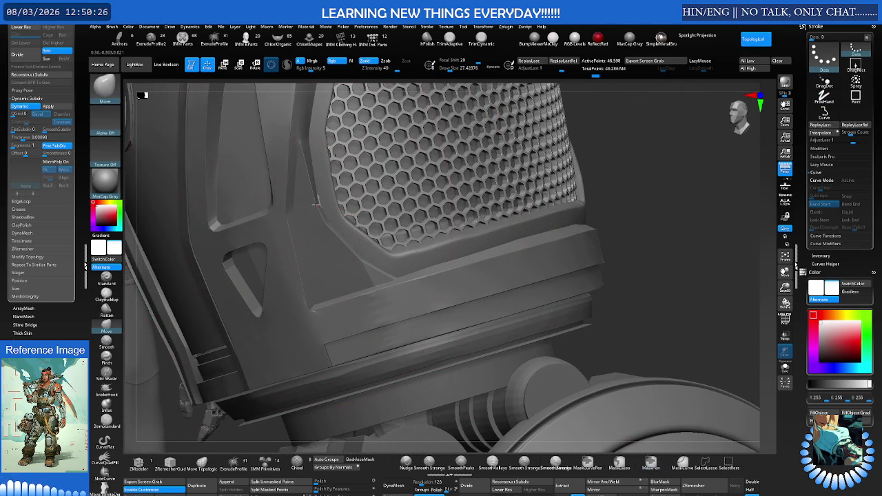
pyautogui.moveTo(331, 198)
pyautogui.mouseDown(button='right')
pyautogui.moveTo(335, 230)
pyautogui.moveTo(359, 248)
pyautogui.moveTo(377, 213)
pyautogui.mouseUp(button='right')
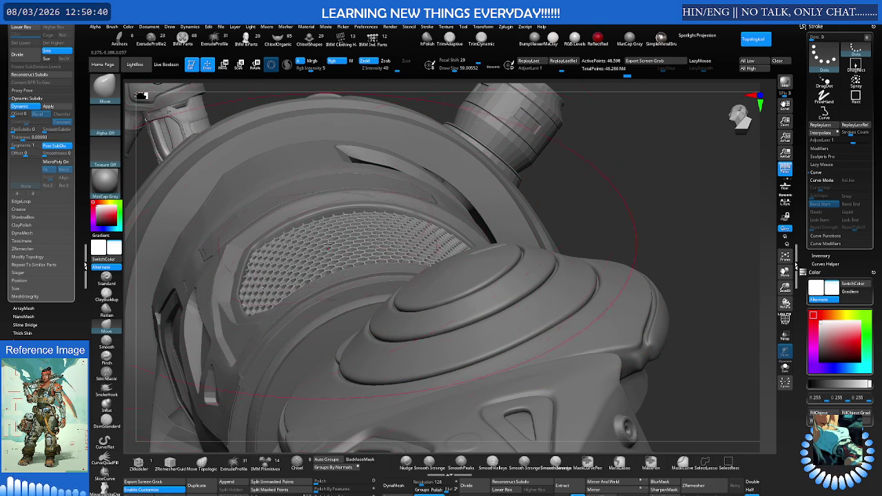
pyautogui.moveTo(379, 220)
pyautogui.mouseDown(button='right')
pyautogui.moveTo(366, 301)
pyautogui.moveTo(376, 237)
pyautogui.moveTo(389, 233)
pyautogui.mouseUp(button='right')
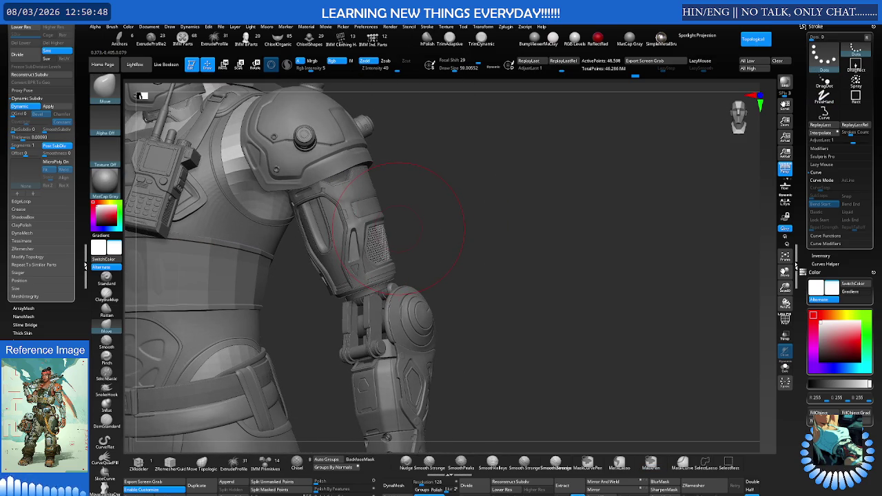
pyautogui.moveTo(388, 222); pyautogui.dragTo(494, 249, button='right')
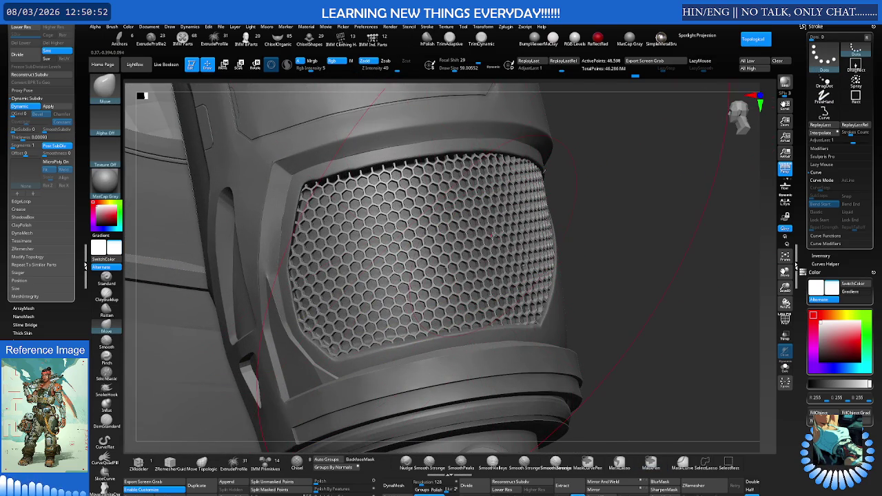
pyautogui.moveTo(493, 236)
pyautogui.mouseDown(button='right')
pyautogui.moveTo(434, 242)
pyautogui.moveTo(436, 250)
pyautogui.moveTo(508, 198)
pyautogui.moveTo(423, 241)
pyautogui.moveTo(441, 207)
pyautogui.moveTo(386, 248)
pyautogui.moveTo(441, 214)
pyautogui.mouseUp(button='right')
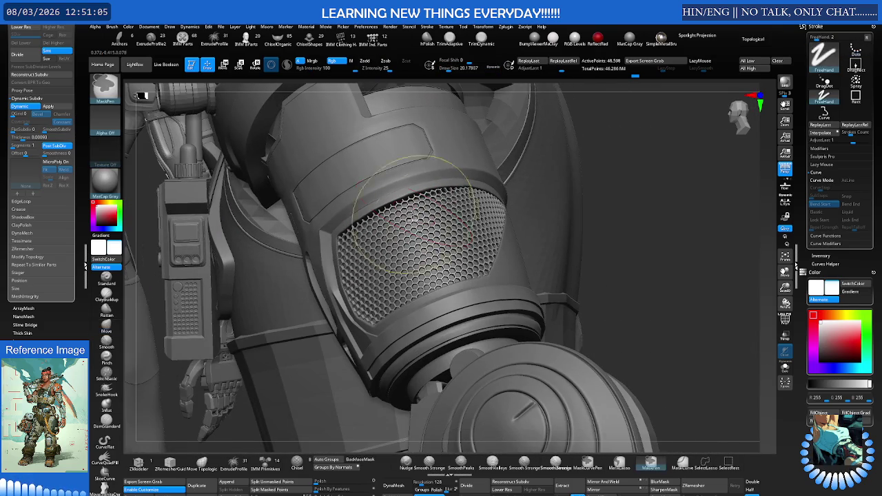
pyautogui.keyDown('alt'); pyautogui.click(510, 250); pyautogui.keyUp('alt')
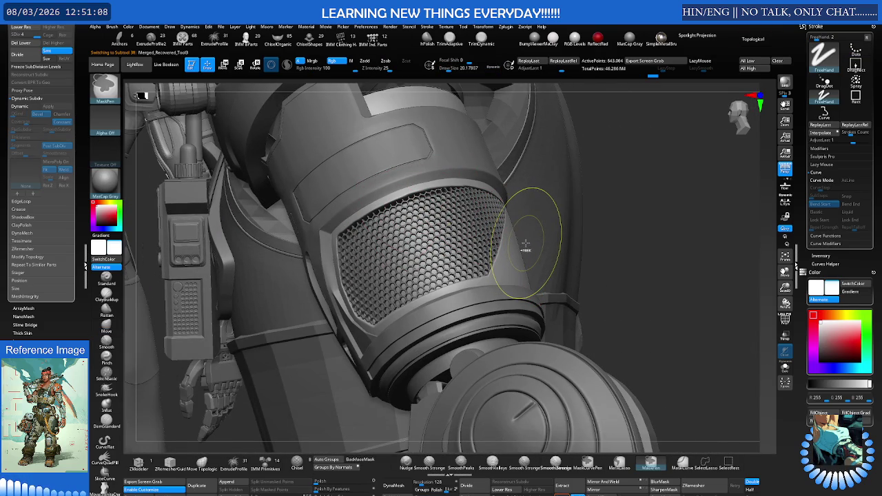
# Select the grille canister part and frame the whole cylinder beside the arm.
pyautogui.moveTo(523, 237)
pyautogui.mouseDown(button='right')
pyautogui.moveTo(544, 227)
pyautogui.moveTo(545, 238)
pyautogui.mouseUp(button='right')
pyautogui.keyDown('alt'); pyautogui.click(551, 224); pyautogui.keyUp('alt')
pyautogui.scroll(3, 557, 222)
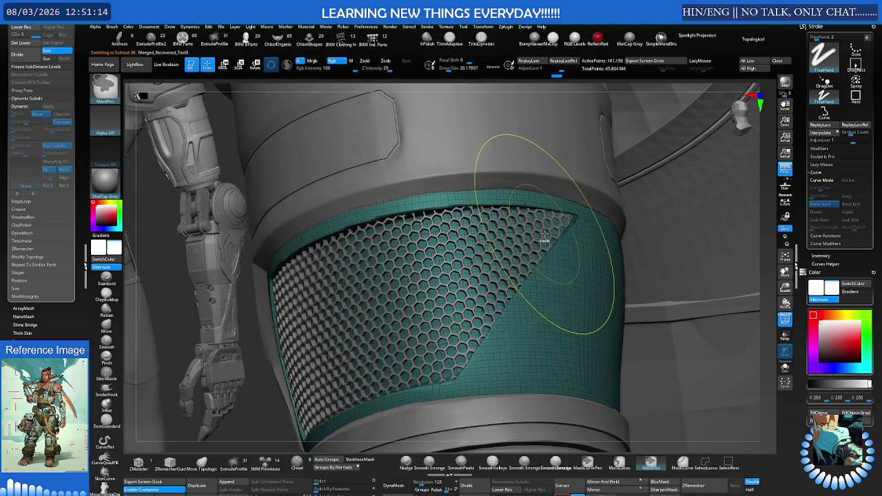
pyautogui.hotkey('ctrl', 'shift')
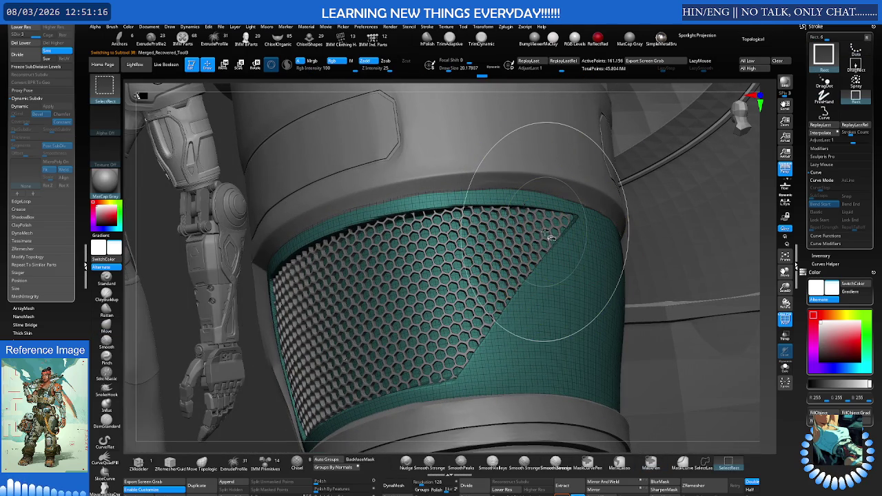
pyautogui.moveTo(551, 237)
pyautogui.mouseDown(button='right')
pyautogui.moveTo(508, 224)
pyautogui.moveTo(545, 222)
pyautogui.mouseUp(button='right')
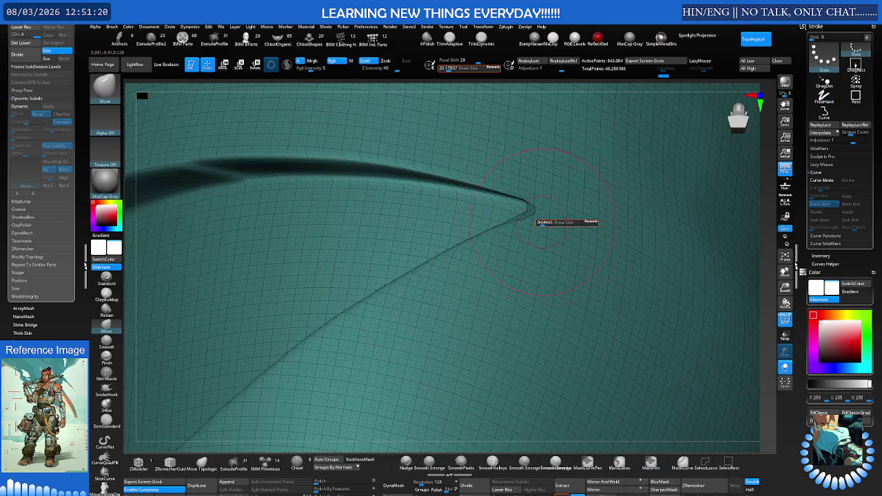
pyautogui.moveTo(536, 220)
pyautogui.mouseDown(button='right')
pyautogui.moveTo(385, 200)
pyautogui.moveTo(407, 221)
pyautogui.moveTo(446, 215)
pyautogui.moveTo(417, 260)
pyautogui.mouseUp(button='right')
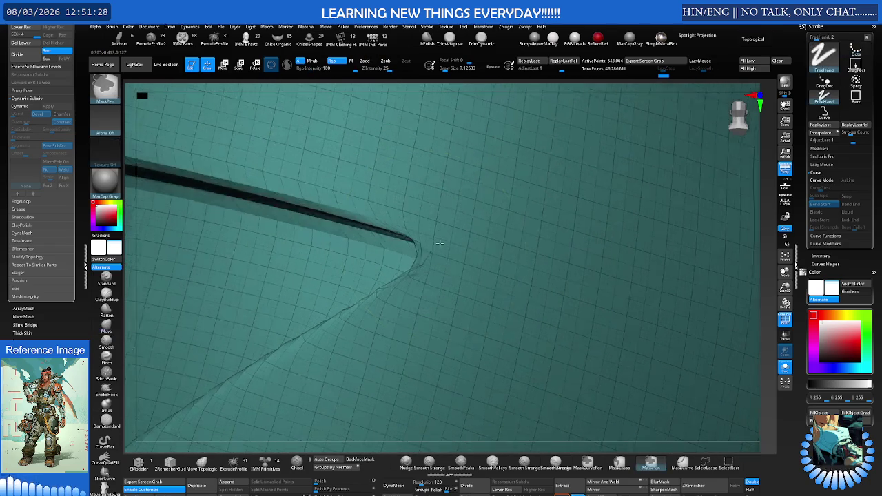
# Mask the groove's pointed tip with MaskPen, then make the brush very large.
pyautogui.press('s')
pyautogui.moveTo(417, 257)
pyautogui.mouseDown()
pyautogui.moveTo(441, 256)
pyautogui.moveTo(382, 281)
pyautogui.mouseUp()
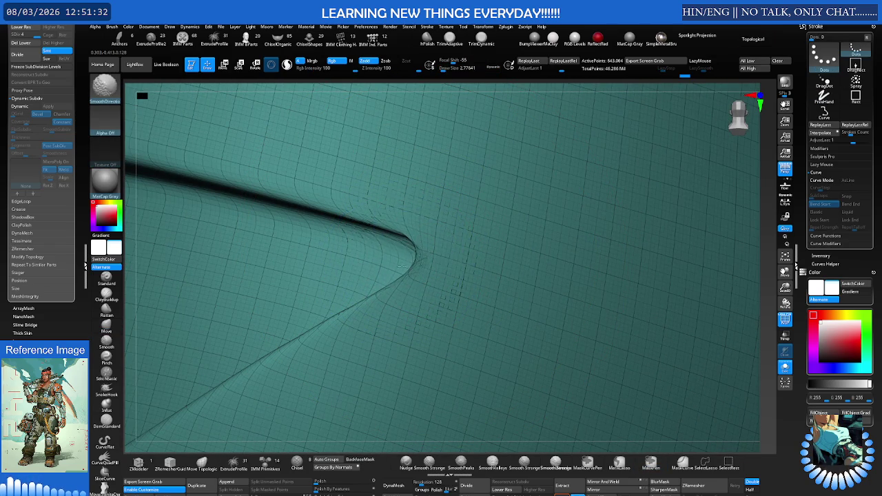
pyautogui.moveTo(305, 256); pyautogui.dragTo(338, 251, button='right')
pyautogui.press('s')
pyautogui.moveTo(345, 244)
pyautogui.keyDown('ctrl'); pyautogui.mouseDown()
pyautogui.moveTo(385, 258)
pyautogui.moveTo(331, 285)
pyautogui.moveTo(339, 246)
pyautogui.moveTo(309, 242)
pyautogui.moveTo(310, 286)
pyautogui.moveTo(299, 306)
pyautogui.mouseUp(); pyautogui.keyUp('ctrl')
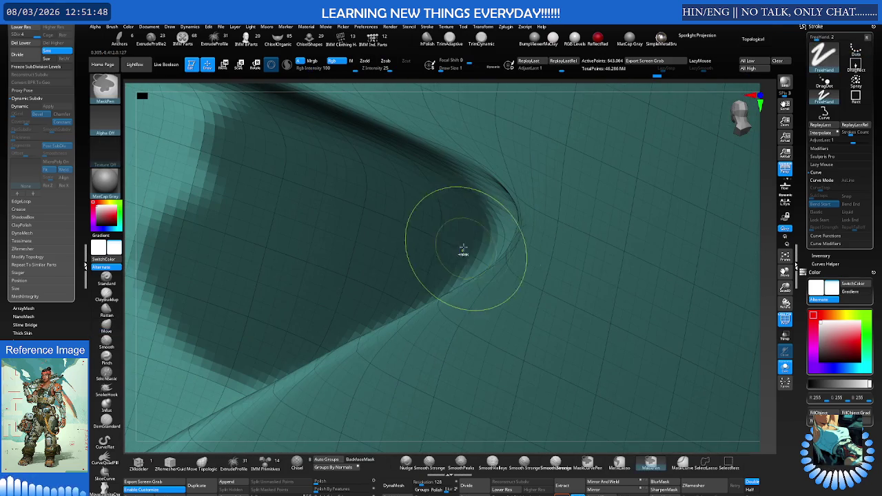
pyautogui.press('s')
pyautogui.moveTo(499, 218); pyautogui.dragTo(538, 222)
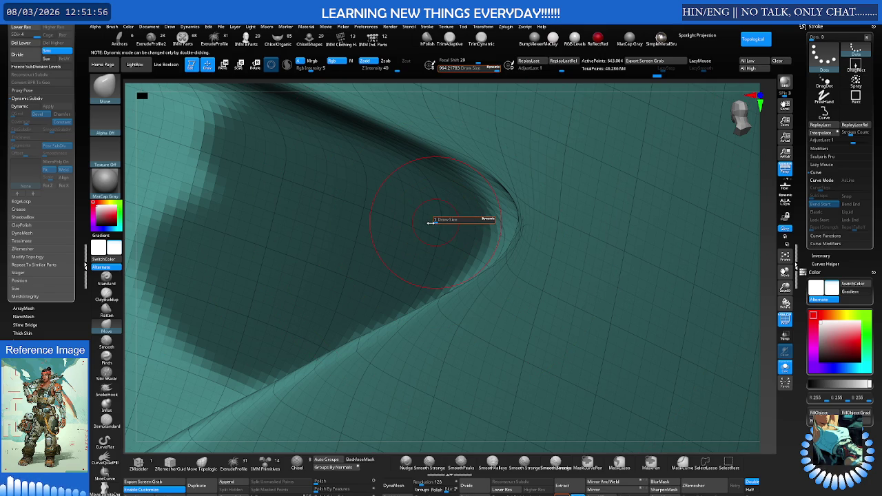
# Mask everything except the fold tip, pull the tip at brush size about 8, then clear the mask.
pyautogui.click(432, 222)
pyautogui.press('ctrl')
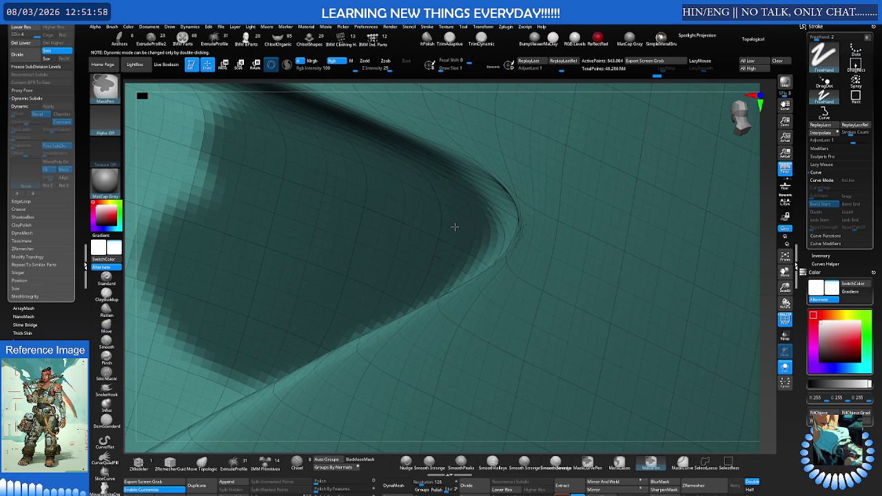
pyautogui.keyDown('ctrl'); pyautogui.moveTo(492, 221); pyautogui.dragTo(450, 222); pyautogui.keyUp('ctrl')
pyautogui.keyDown('ctrl'); pyautogui.click(728, 266); pyautogui.keyUp('ctrl')
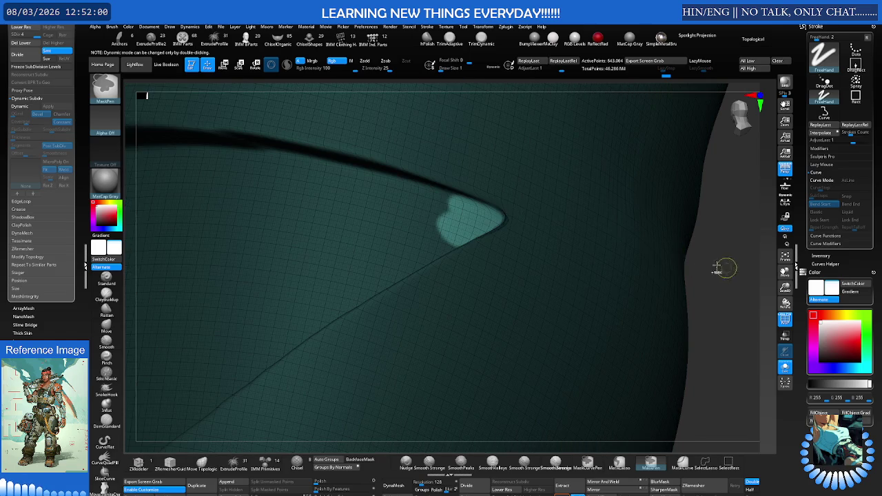
pyautogui.press('s')
pyautogui.moveTo(510, 212); pyautogui.dragTo(524, 212)
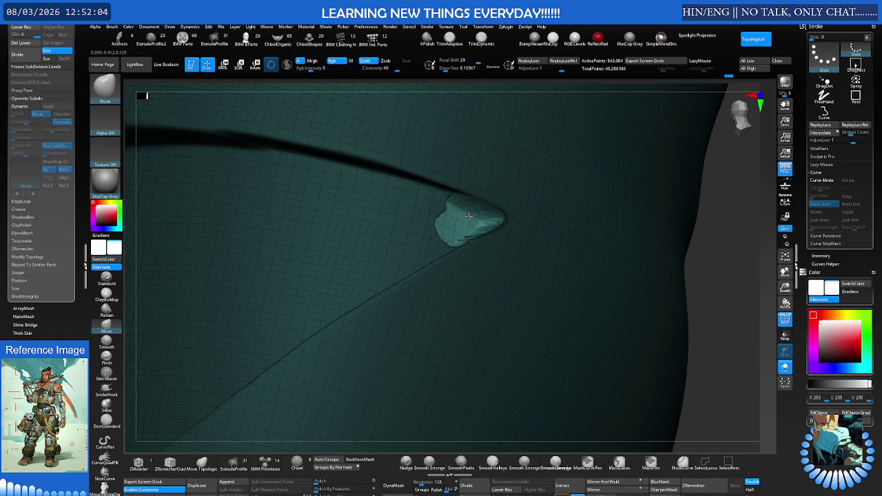
pyautogui.hotkey('ctrl', 'shift', 'a')
# Smooth the left side of the fold up close.
pyautogui.keyDown('ctrl'); pyautogui.moveTo(476, 221); pyautogui.dragTo(439, 208, button='right'); pyautogui.keyUp('ctrl')
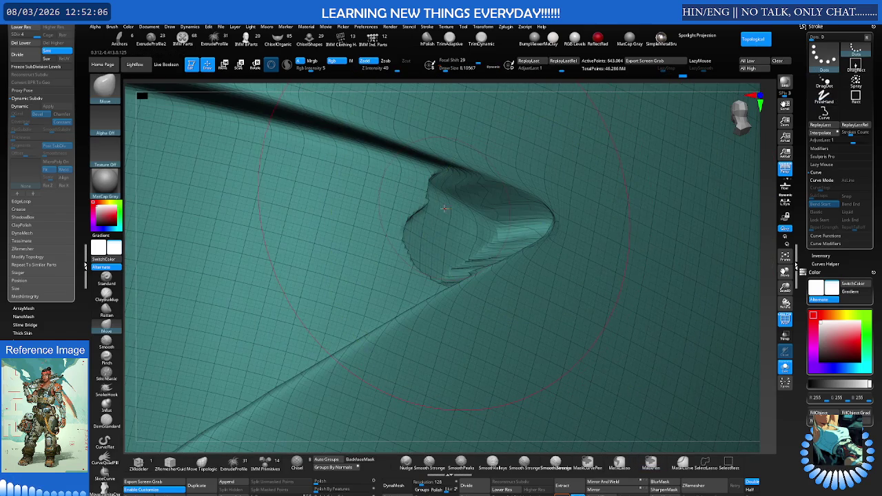
pyautogui.press('s')
pyautogui.keyDown('shift'); pyautogui.moveTo(439, 208); pyautogui.dragTo(406, 214); pyautogui.keyUp('shift')
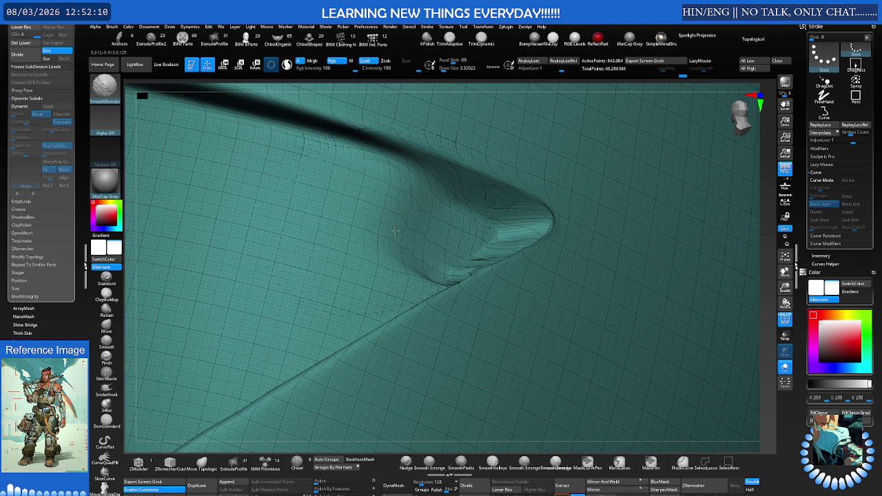
# Reshape the fold's pointed tip with the Move brush.
pyautogui.press('b')
pyautogui.press('m')
pyautogui.press('v')
pyautogui.press('s')
pyautogui.moveTo(516, 244)
pyautogui.mouseDown()
pyautogui.moveTo(517, 260)
pyautogui.moveTo(499, 262)
pyautogui.mouseUp()
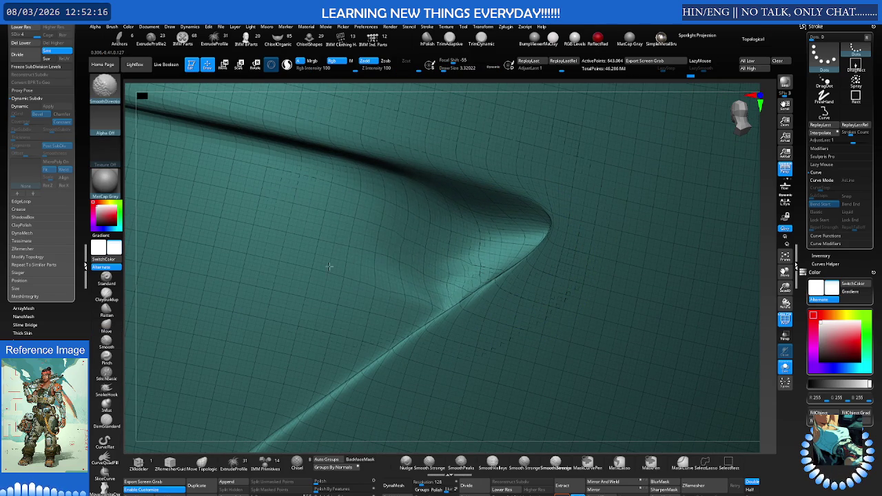
pyautogui.moveTo(346, 262)
pyautogui.mouseDown(button='right')
pyautogui.moveTo(480, 286)
pyautogui.moveTo(492, 252)
pyautogui.mouseUp(button='right')
# Sharpen the fold crease up to its tip with DamStandard, then smooth it directionally.
pyautogui.press('b')
pyautogui.press('d')
pyautogui.press('s')
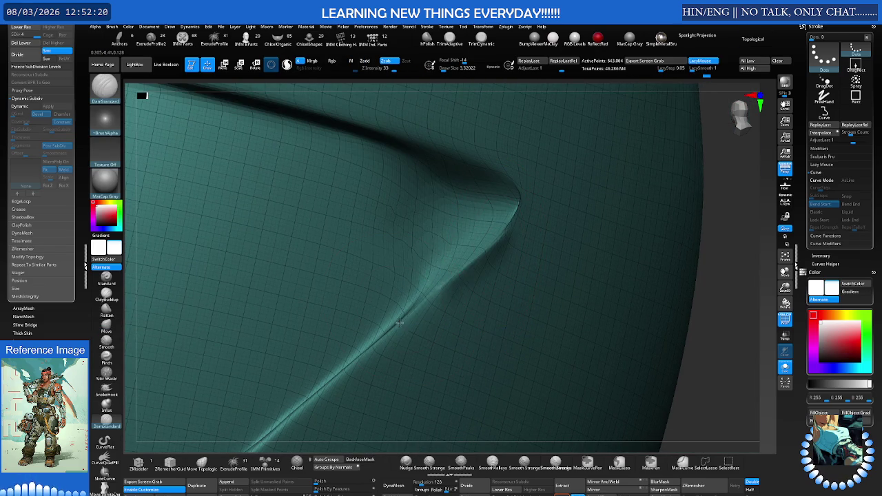
pyautogui.moveTo(385, 331); pyautogui.dragTo(489, 250)
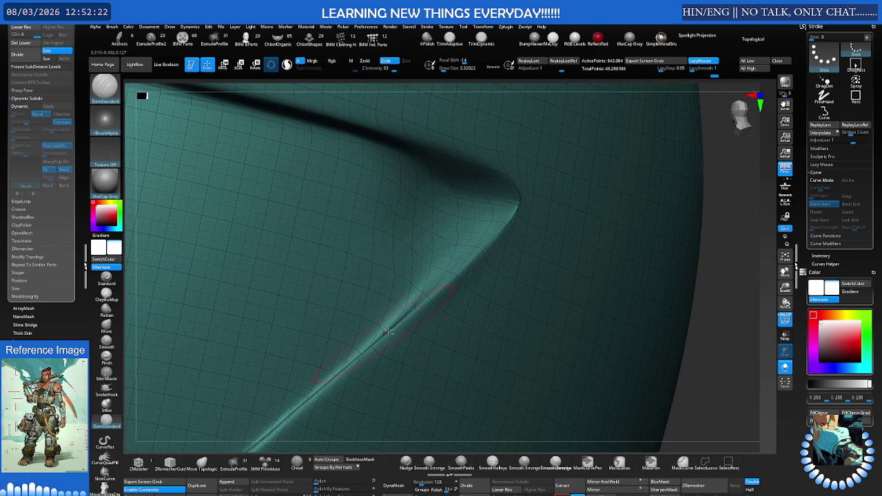
pyautogui.press('shift')
pyautogui.moveTo(474, 283); pyautogui.dragTo(420, 196, button='right')
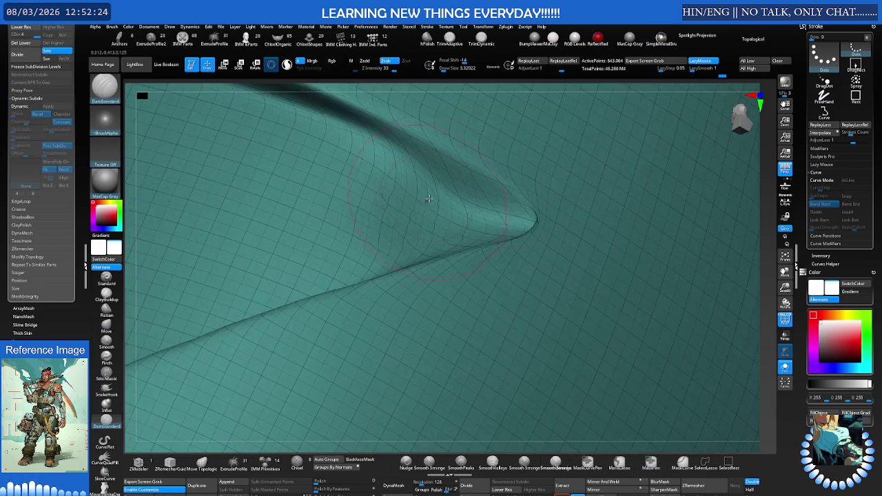
# Return to the Move brush at about size 7, lined up along the fold.
pyautogui.press('b')
pyautogui.press('m')
pyautogui.press('v')
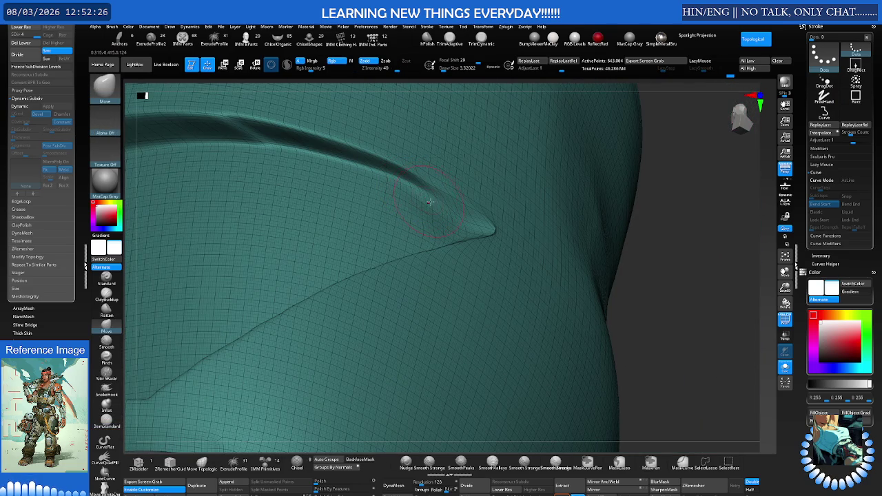
pyautogui.moveTo(440, 196); pyautogui.dragTo(455, 190, button='right')
pyautogui.press('s')
pyautogui.moveTo(455, 190); pyautogui.dragTo(476, 190)
pyautogui.moveTo(395, 177); pyautogui.dragTo(380, 186, button='right')
pyautogui.press('b')
pyautogui.press('m')
pyautogui.press('v')
pyautogui.moveTo(512, 252)
pyautogui.mouseDown(button='right')
pyautogui.moveTo(595, 299)
pyautogui.moveTo(513, 233)
pyautogui.mouseUp(button='right')
# Mask a broad rounded patch above and below the fold tip and soften its edges.
pyautogui.keyDown('ctrl'); pyautogui.click(560, 237); pyautogui.keyUp('ctrl')
pyautogui.moveTo(560, 236)
pyautogui.keyDown('ctrl'); pyautogui.mouseDown()
pyautogui.moveTo(528, 207)
pyautogui.moveTo(585, 218)
pyautogui.moveTo(508, 173)
pyautogui.moveTo(580, 235)
pyautogui.mouseUp(); pyautogui.keyUp('ctrl')
pyautogui.moveTo(581, 235); pyautogui.dragTo(524, 348, button='right')
pyautogui.keyDown('ctrl'); pyautogui.moveTo(524, 348); pyautogui.dragTo(527, 361); pyautogui.keyUp('ctrl')
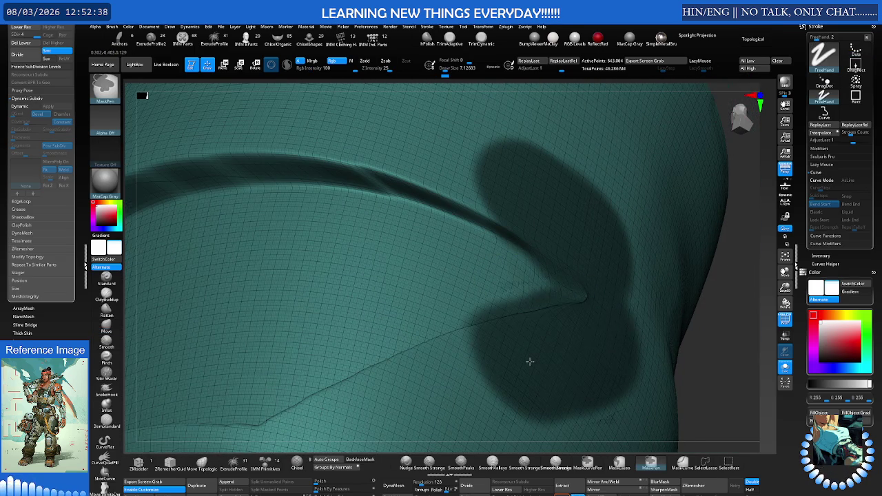
pyautogui.keyDown('ctrl'); pyautogui.click(491, 231); pyautogui.keyUp('ctrl')
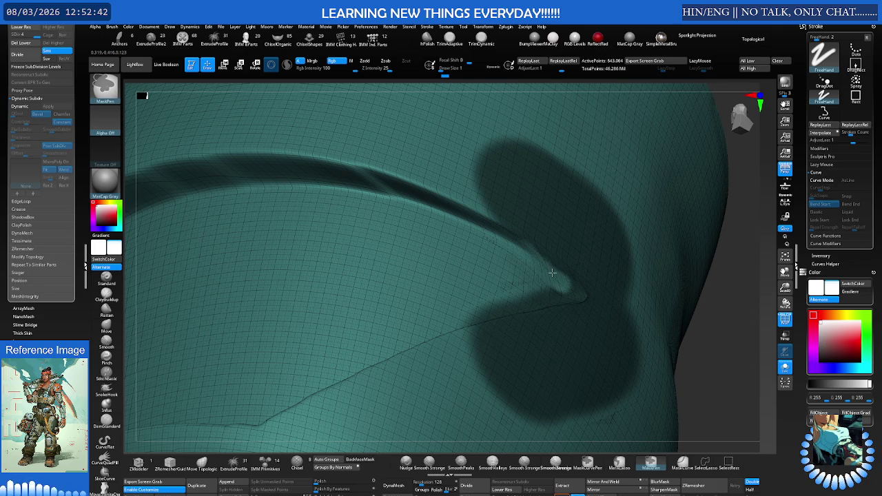
pyautogui.press('s')
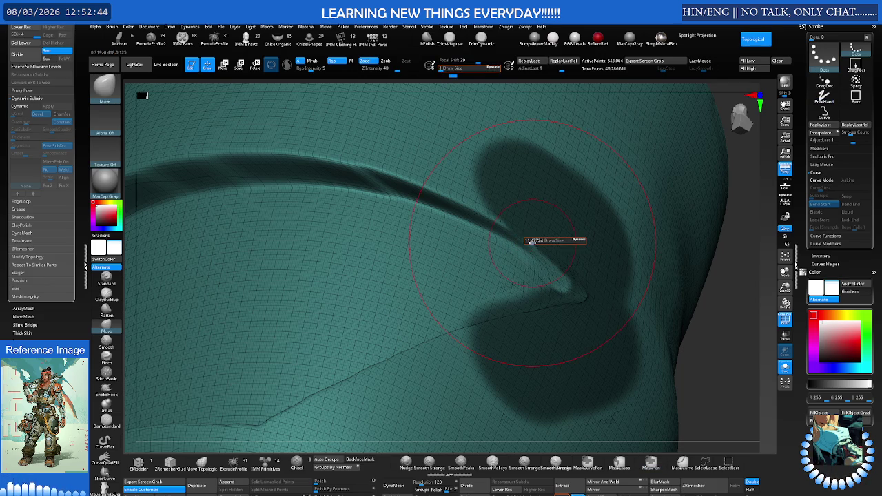
pyautogui.click(529, 241)
pyautogui.moveTo(529, 241)
pyautogui.mouseDown(button='right')
pyautogui.moveTo(525, 263)
pyautogui.moveTo(393, 242)
pyautogui.mouseUp(button='right')
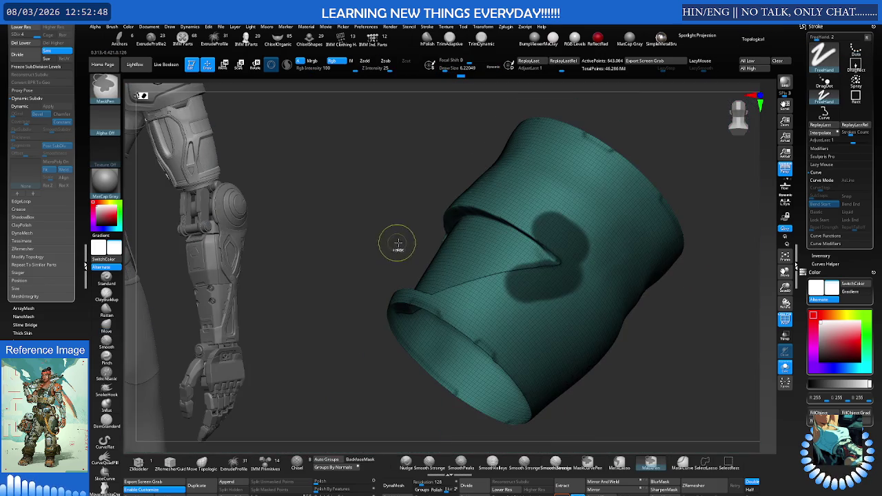
# Carve the lower and upper crease deeper and sharper with a tiny DamStandard brush.
pyautogui.moveTo(332, 231)
pyautogui.keyDown('ctrl'); pyautogui.mouseDown(button='right')
pyautogui.moveTo(581, 246)
pyautogui.moveTo(437, 244)
pyautogui.mouseUp(button='right'); pyautogui.keyUp('ctrl')
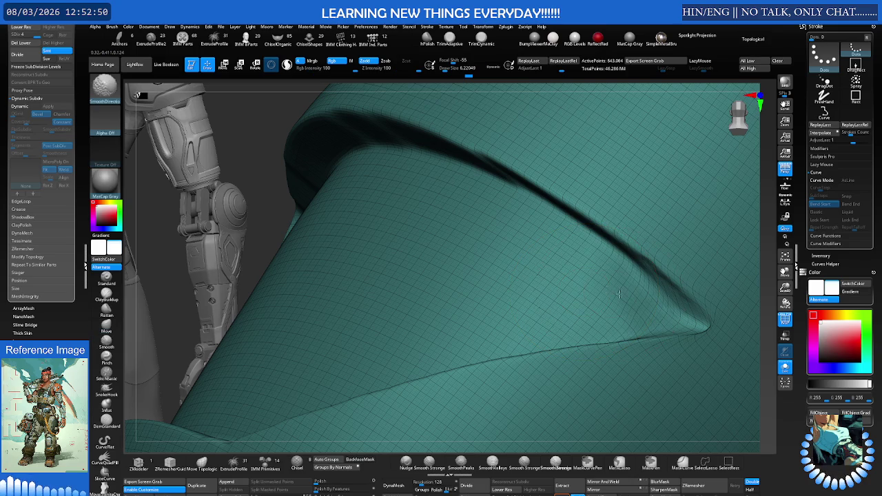
pyautogui.moveTo(641, 288); pyautogui.dragTo(672, 288, button='right')
pyautogui.press('s')
pyautogui.click(648, 268)
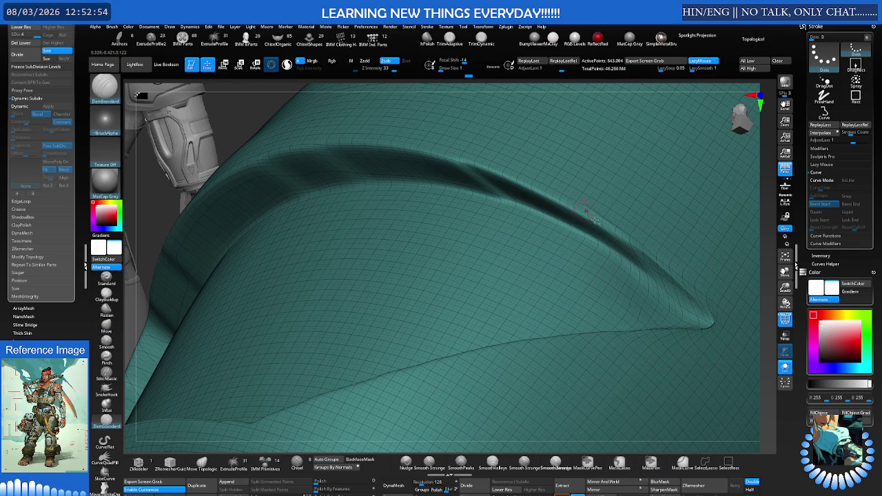
pyautogui.moveTo(649, 259)
pyautogui.mouseDown()
pyautogui.moveTo(711, 317)
pyautogui.moveTo(520, 185)
pyautogui.mouseUp()
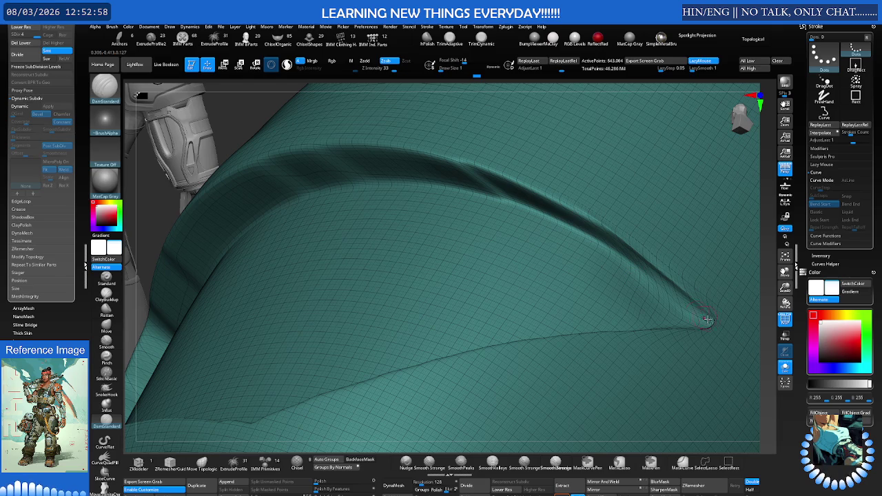
pyautogui.moveTo(709, 311); pyautogui.dragTo(653, 278)
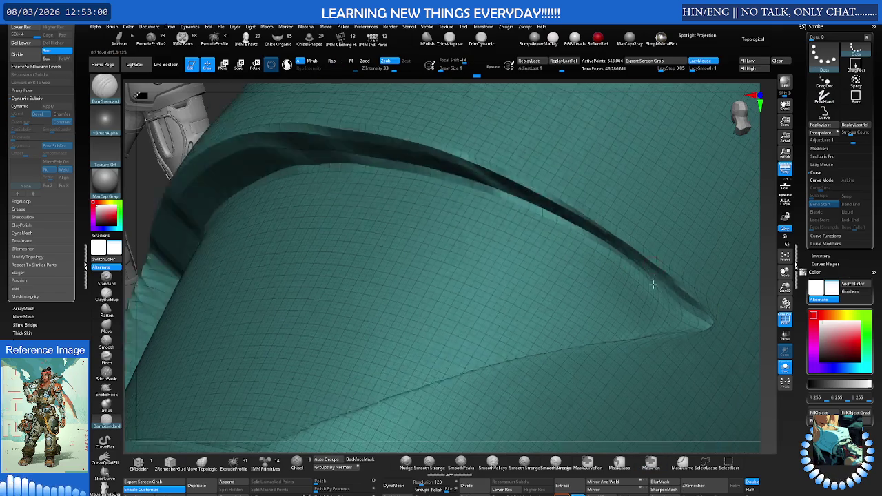
pyautogui.moveTo(653, 278); pyautogui.dragTo(651, 254, button='right')
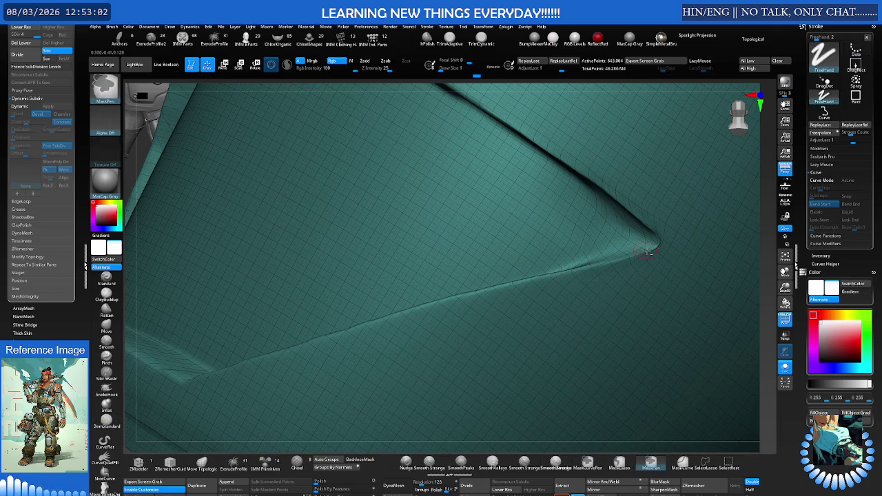
# Smooth the crease's rough spots up to its tip, then zoom out to the arm.
pyautogui.keyDown('shift'); pyautogui.moveTo(630, 250); pyautogui.dragTo(535, 275); pyautogui.keyUp('shift')
pyautogui.keyDown('shift'); pyautogui.moveTo(630, 269); pyautogui.dragTo(532, 281); pyautogui.keyUp('shift')
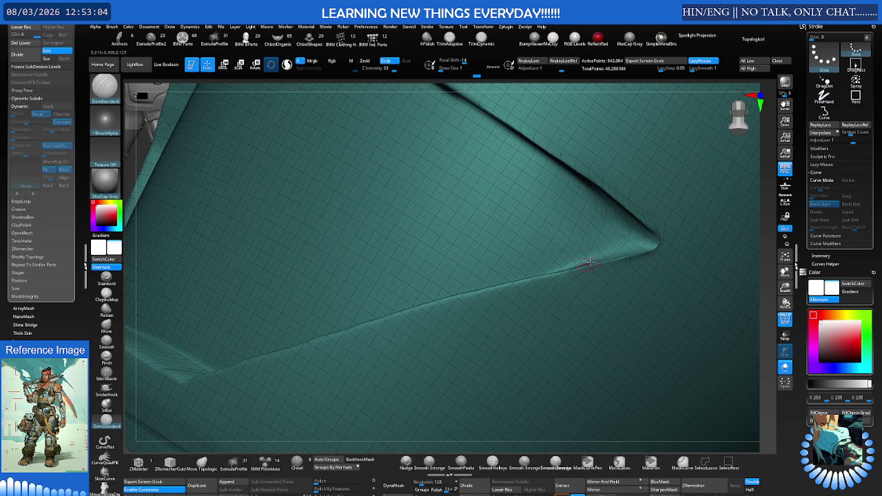
pyautogui.keyDown('shift'); pyautogui.moveTo(648, 242); pyautogui.dragTo(586, 242); pyautogui.keyUp('shift')
pyautogui.moveTo(577, 241); pyautogui.dragTo(554, 201, button='right')
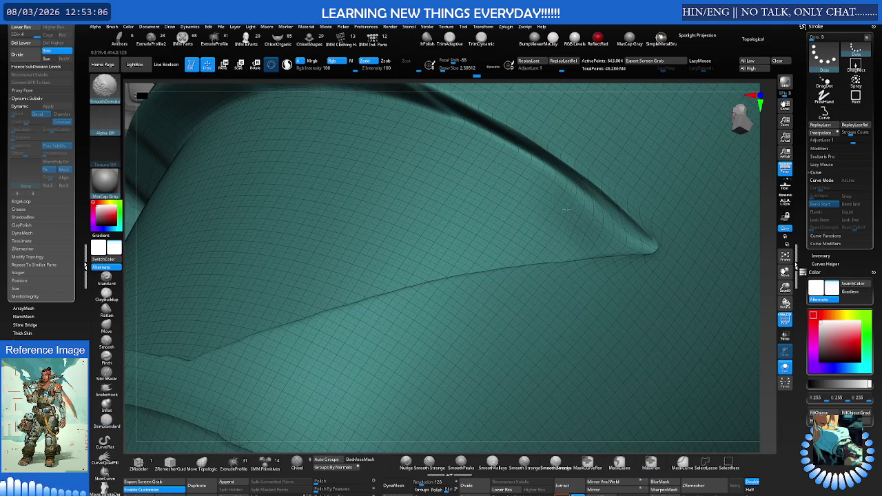
pyautogui.moveTo(575, 235)
pyautogui.mouseDown(button='right')
pyautogui.moveTo(571, 256)
pyautogui.moveTo(570, 213)
pyautogui.moveTo(577, 227)
pyautogui.moveTo(514, 220)
pyautogui.moveTo(561, 232)
pyautogui.moveTo(522, 212)
pyautogui.moveTo(547, 221)
pyautogui.mouseUp(button='right')
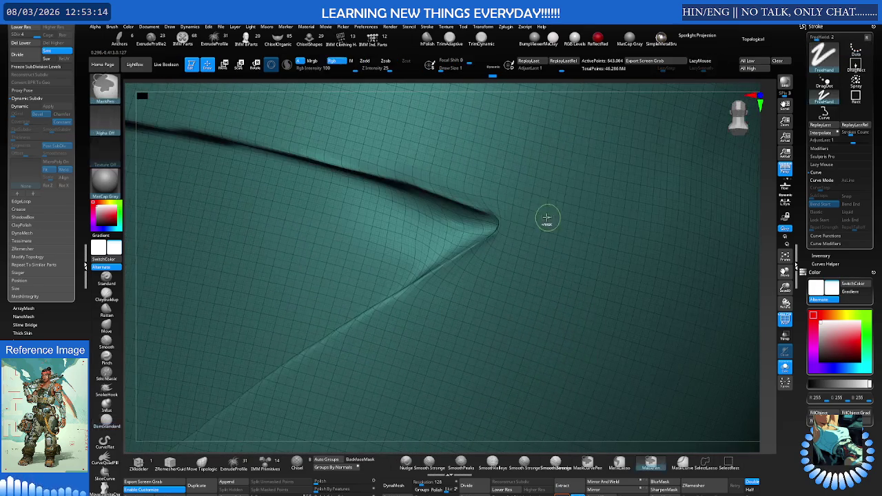
# Select the hPolish brush at about two-thirds size.
pyautogui.press('b')
pyautogui.press('h')
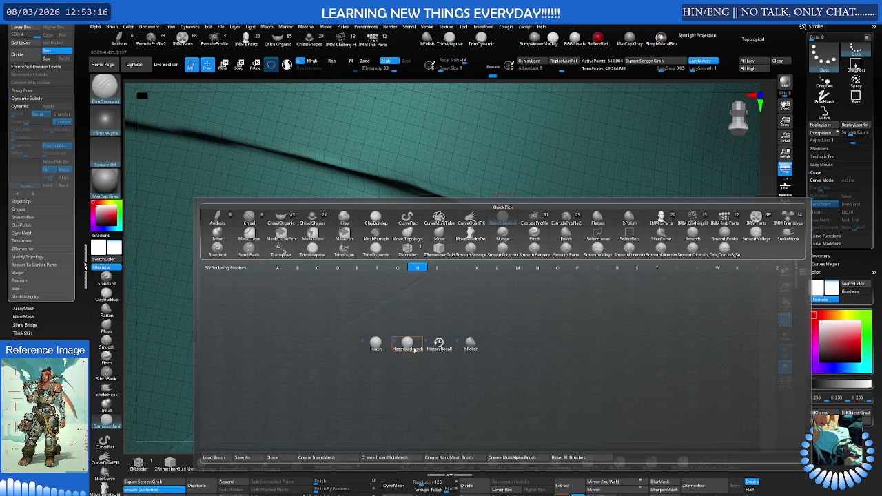
pyautogui.click(472, 347)
pyautogui.press('s')
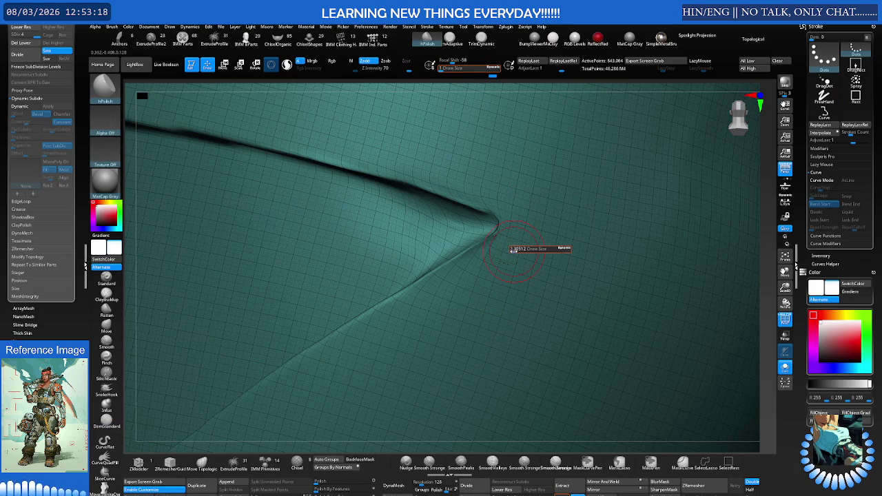
pyautogui.click(516, 251)
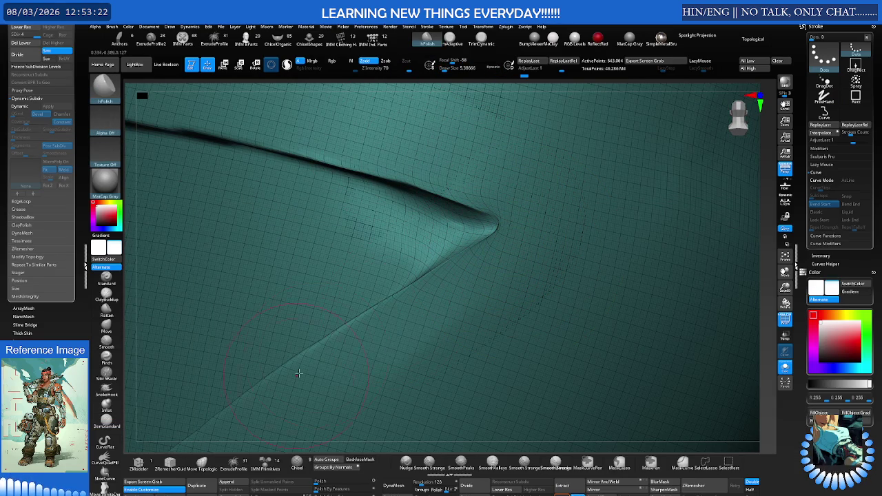
# Polish and smooth the crease groove with the wireframe hidden, fine-tuning brush size.
pyautogui.press('shift')
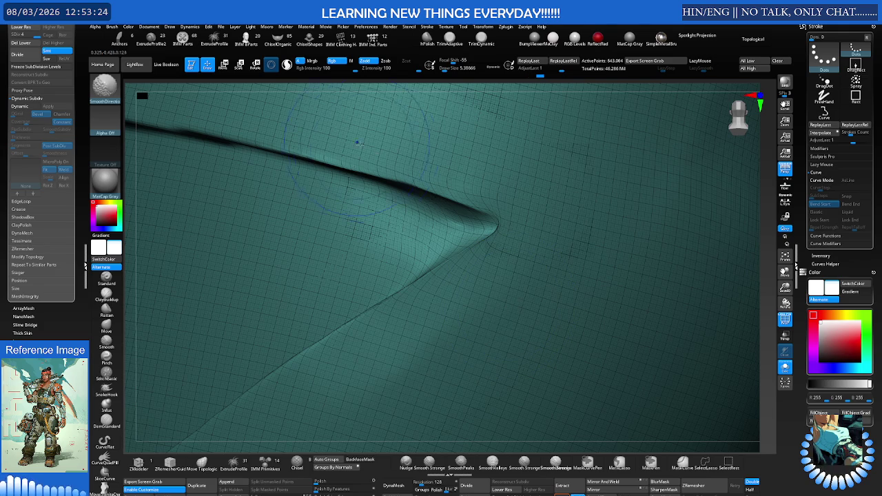
pyautogui.moveTo(400, 152)
pyautogui.mouseDown(button='right')
pyautogui.moveTo(358, 160)
pyautogui.moveTo(514, 212)
pyautogui.moveTo(508, 250)
pyautogui.moveTo(545, 212)
pyautogui.mouseUp(button='right')
pyautogui.hotkey('shift', 'f')
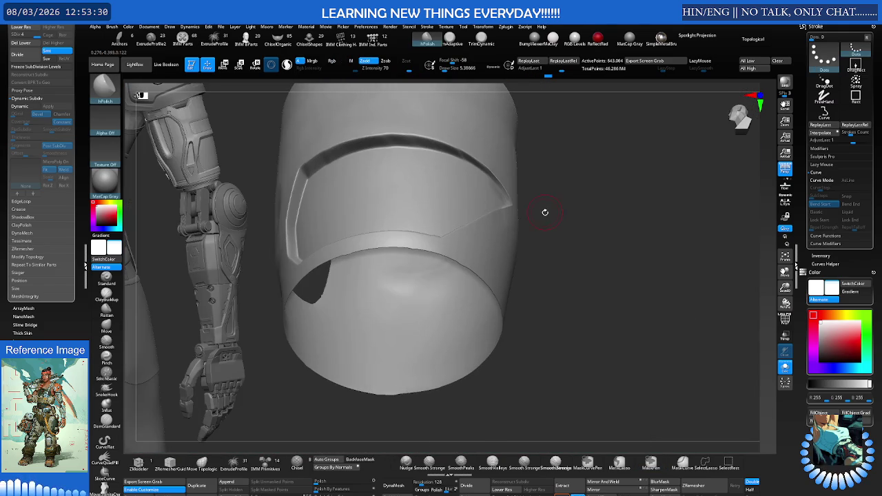
pyautogui.moveTo(507, 188); pyautogui.dragTo(536, 217, button='right')
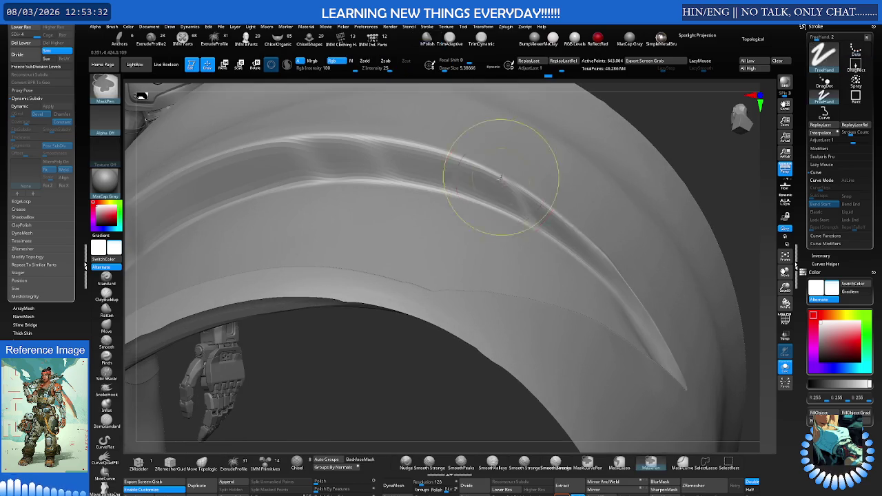
pyautogui.press('s')
pyautogui.moveTo(524, 202); pyautogui.dragTo(513, 202)
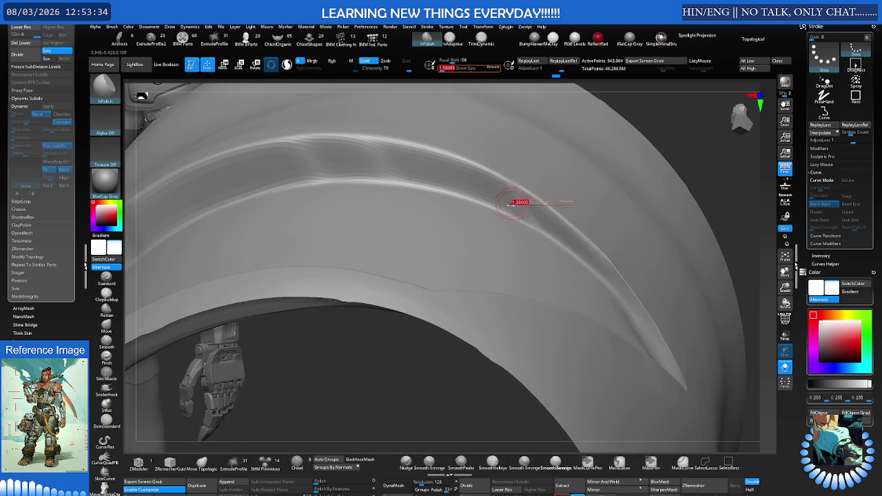
pyautogui.press('s')
pyautogui.moveTo(351, 161); pyautogui.dragTo(364, 162)
# Smooth the curved band's bevels and panel rim while orbiting around it.
pyautogui.moveTo(351, 167); pyautogui.dragTo(371, 164, button='right')
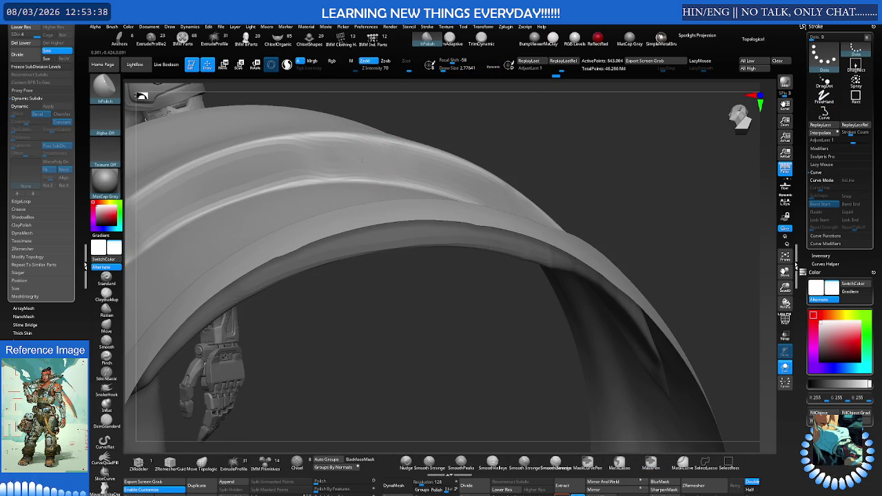
pyautogui.press('shift')
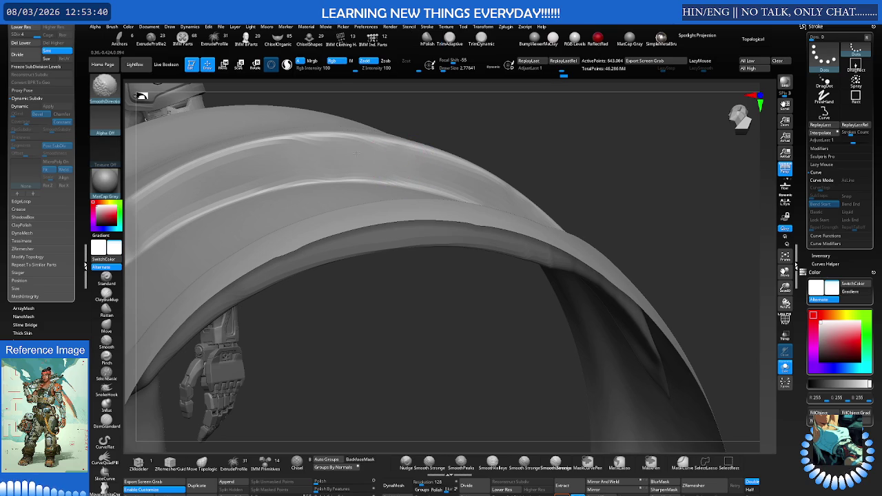
pyautogui.moveTo(309, 159)
pyautogui.mouseDown(button='right')
pyautogui.moveTo(313, 174)
pyautogui.moveTo(289, 138)
pyautogui.mouseUp(button='right')
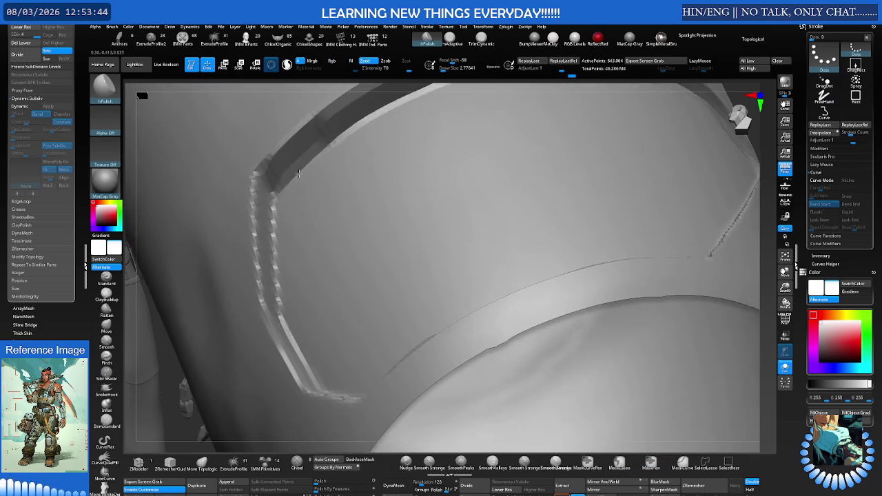
pyautogui.press('shift')
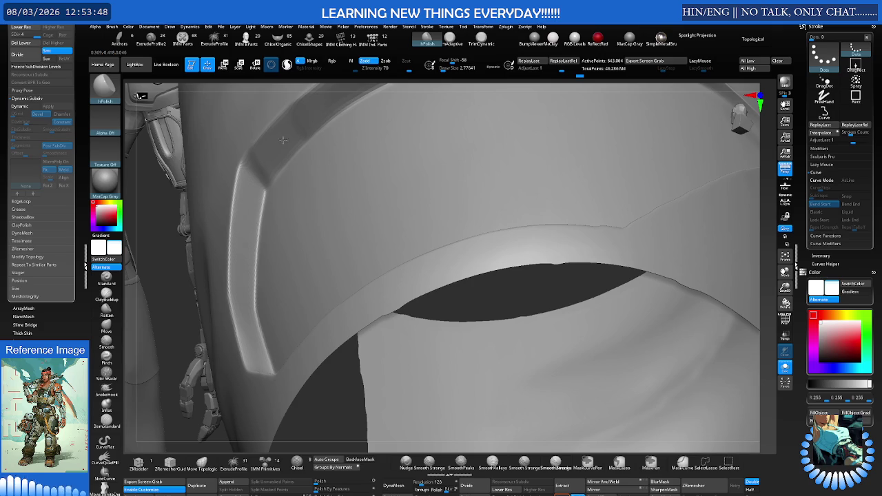
pyautogui.moveTo(313, 131); pyautogui.dragTo(267, 183, button='right')
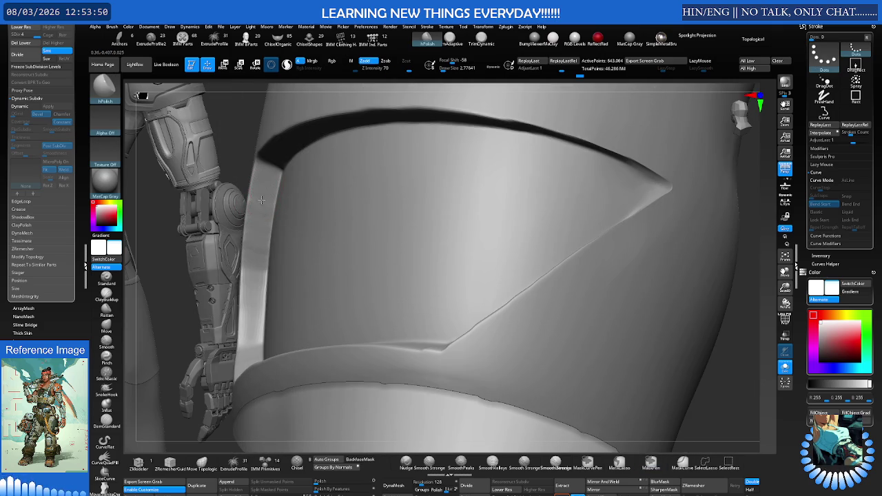
pyautogui.moveTo(261, 221)
pyautogui.mouseDown(button='right')
pyautogui.moveTo(283, 222)
pyautogui.moveTo(322, 195)
pyautogui.moveTo(277, 219)
pyautogui.moveTo(321, 227)
pyautogui.moveTo(269, 200)
pyautogui.mouseUp(button='right')
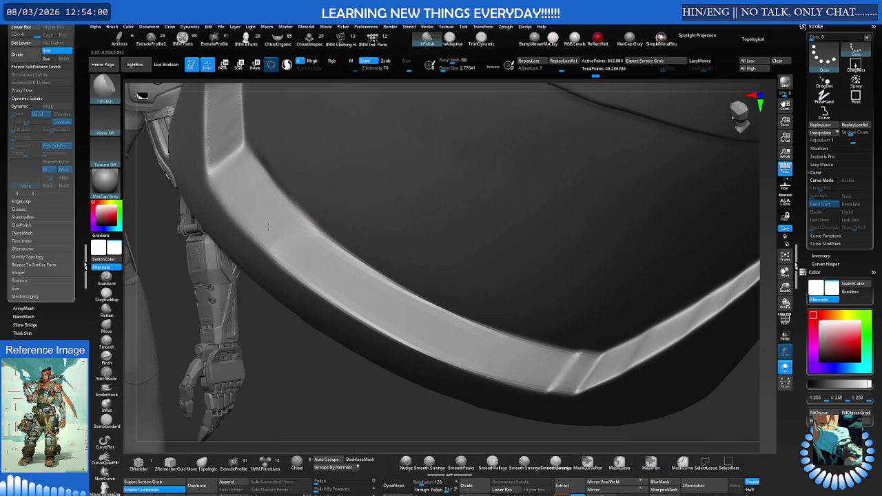
pyautogui.moveTo(285, 240)
pyautogui.mouseDown(button='right')
pyautogui.moveTo(338, 197)
pyautogui.moveTo(315, 177)
pyautogui.mouseUp(button='right')
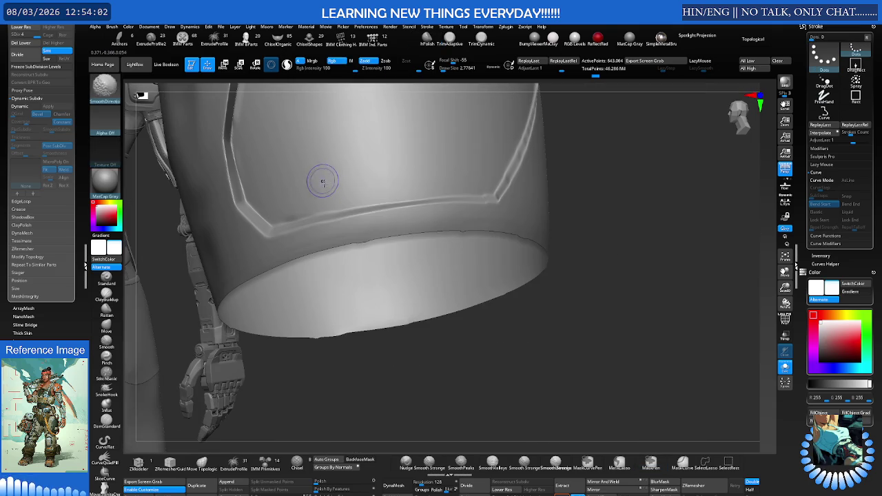
# Shrink the brush and switch to the Move brush, facing the lower plate edge.
pyautogui.press('s')
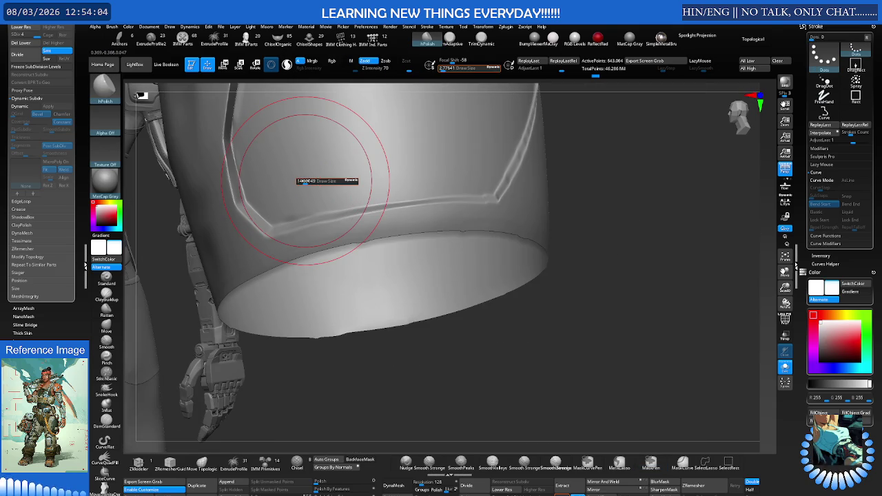
pyautogui.moveTo(305, 181); pyautogui.dragTo(296, 197)
pyautogui.press('b')
pyautogui.press('m')
pyautogui.press('v')
pyautogui.moveTo(296, 197); pyautogui.dragTo(336, 221, button='right')
# Paint a mask along the lower bumper edge of the plate.
pyautogui.press('s')
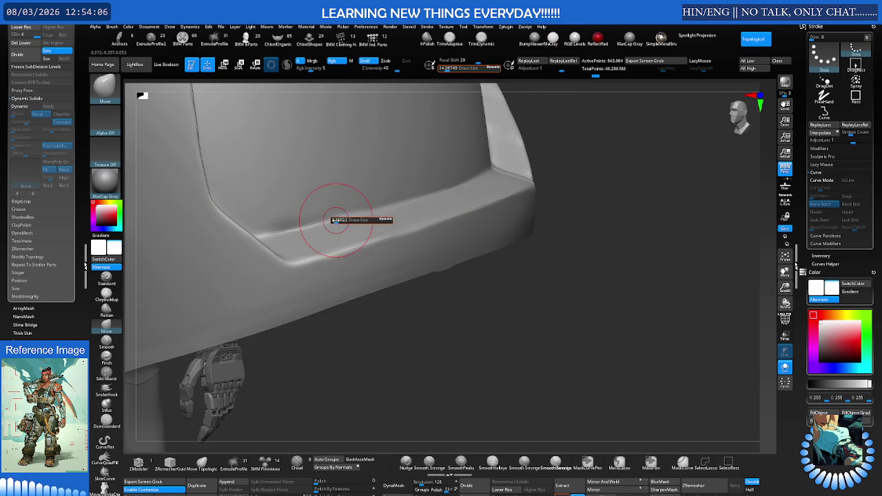
pyautogui.moveTo(392, 242)
pyautogui.keyDown('ctrl'); pyautogui.mouseDown()
pyautogui.moveTo(242, 299)
pyautogui.moveTo(414, 255)
pyautogui.moveTo(279, 275)
pyautogui.mouseUp(); pyautogui.keyUp('ctrl')
pyautogui.moveTo(279, 276); pyautogui.dragTo(250, 272, button='right')
pyautogui.keyDown('ctrl'); pyautogui.moveTo(250, 272); pyautogui.dragTo(186, 210); pyautogui.keyUp('ctrl')
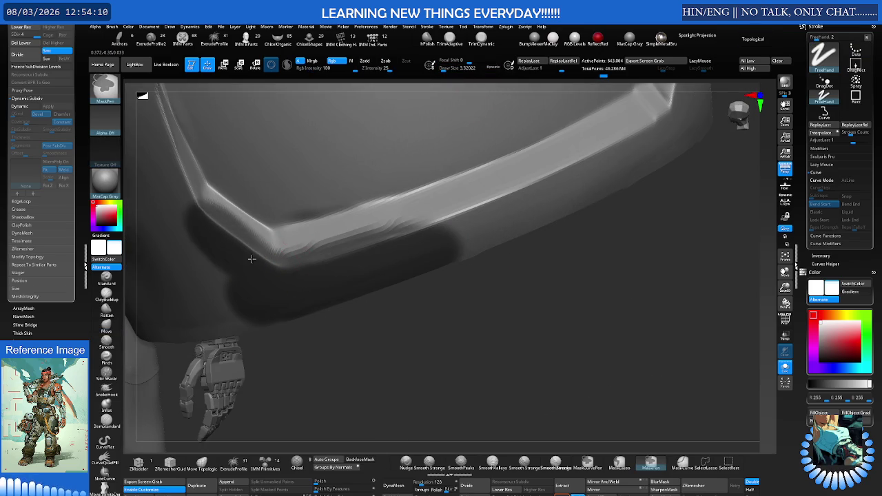
# Push the bevelled rim, toggling subdivision levels and settling brush size around 3.94.
pyautogui.press('s')
pyautogui.moveTo(324, 201)
pyautogui.mouseDown()
pyautogui.moveTo(413, 220)
pyautogui.moveTo(404, 221)
pyautogui.moveTo(575, 176)
pyautogui.mouseUp()
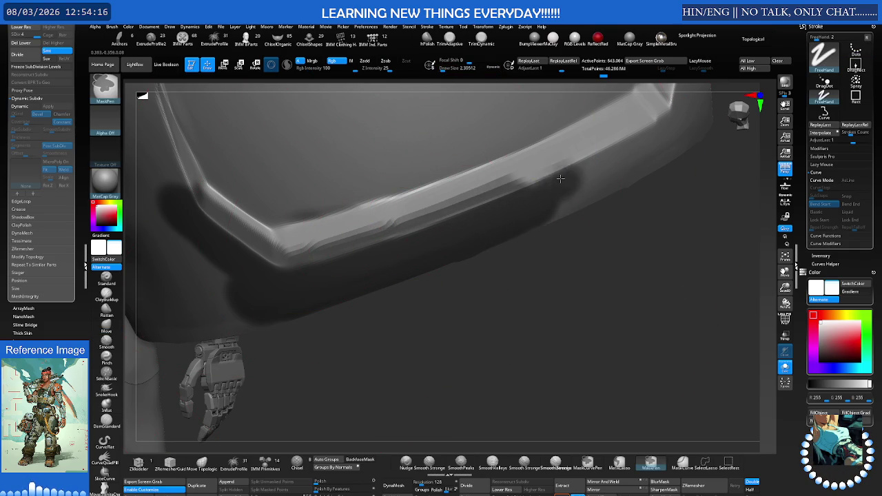
pyautogui.press('s')
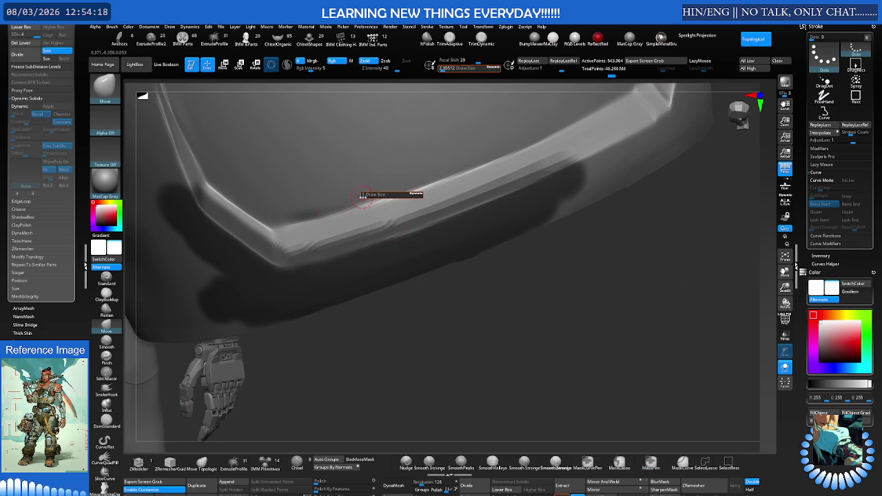
pyautogui.moveTo(370, 196); pyautogui.dragTo(337, 184, button='right')
pyautogui.hotkey('shift', 'd')
pyautogui.hotkey('shift', 'd')
pyautogui.hotkey('shift', 'd')
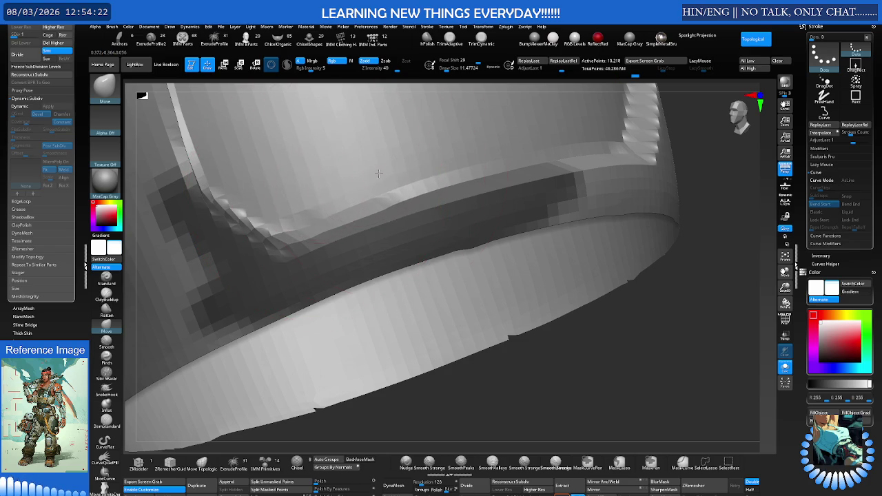
pyautogui.press('d')
pyautogui.press('d')
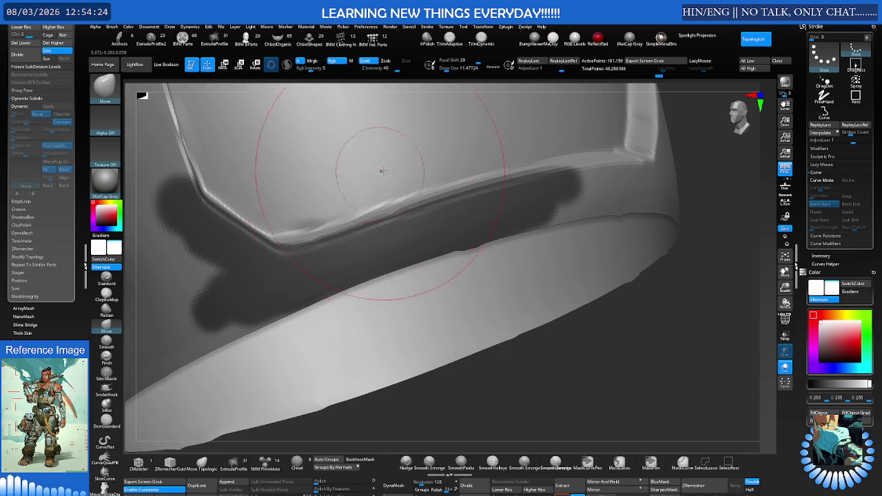
pyautogui.moveTo(437, 166); pyautogui.dragTo(384, 228, button='right')
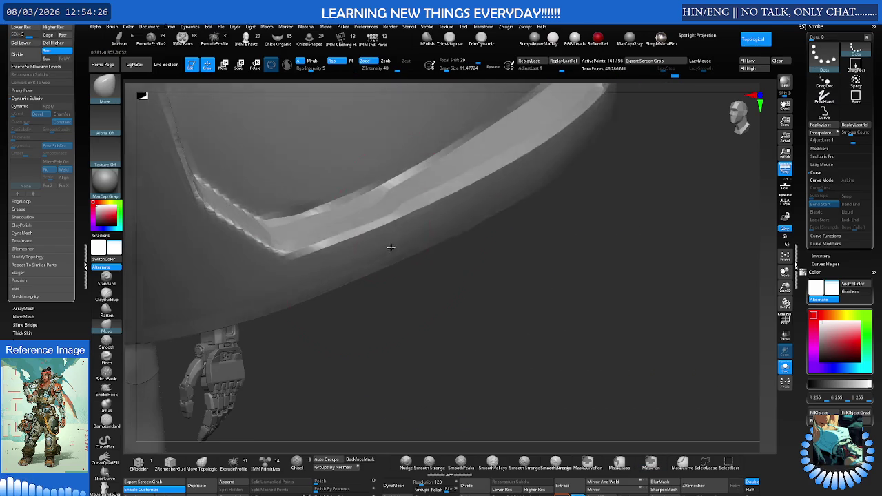
pyautogui.press('s')
pyautogui.moveTo(384, 228); pyautogui.dragTo(379, 229)
pyautogui.moveTo(390, 200); pyautogui.dragTo(349, 213, button='right')
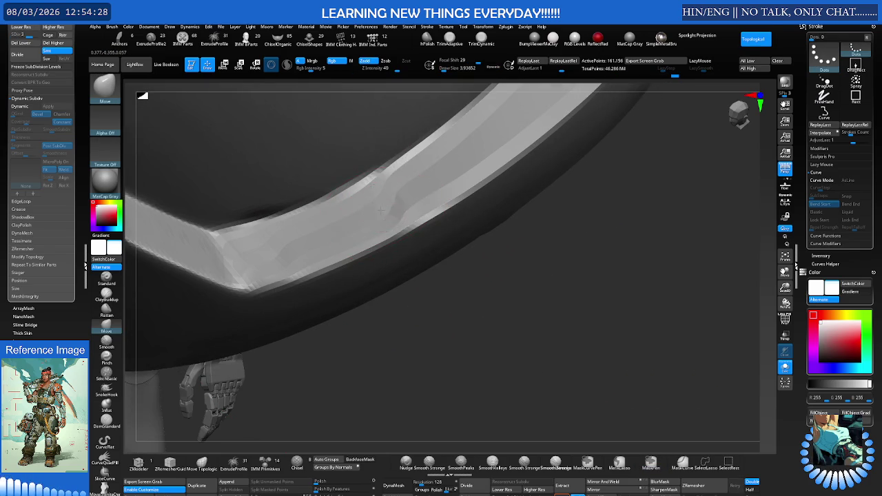
pyautogui.click(455, 39)
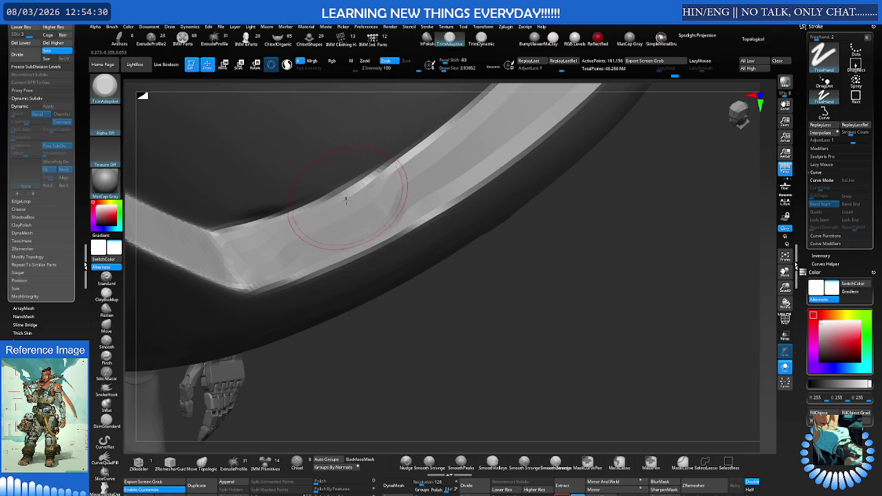
# Raise the mesh to SDiv 4 and set a small TrimAdaptive size near 1.145.
pyautogui.press('s')
pyautogui.click(344, 210)
pyautogui.hotkey('ctrl', 'd')
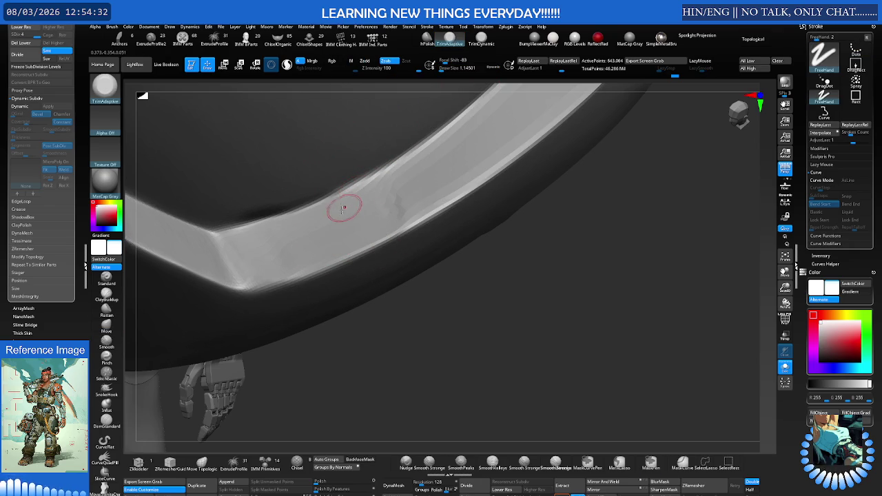
pyautogui.moveTo(338, 215); pyautogui.dragTo(335, 215)
pyautogui.moveTo(335, 214); pyautogui.dragTo(294, 235, button='right')
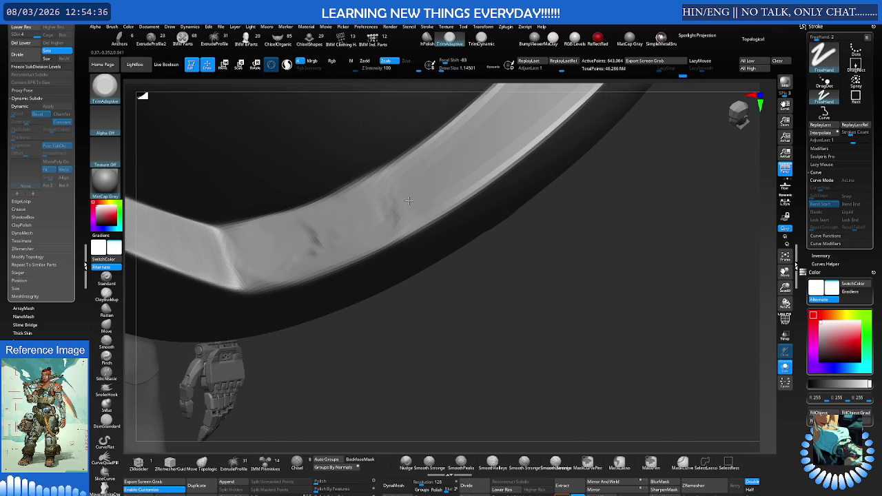
# Smooth along the bevel at brush size about 2.3, then pull back to the plate.
pyautogui.press('s')
pyautogui.moveTo(398, 194)
pyautogui.mouseDown()
pyautogui.moveTo(406, 194)
pyautogui.moveTo(335, 222)
pyautogui.mouseUp()
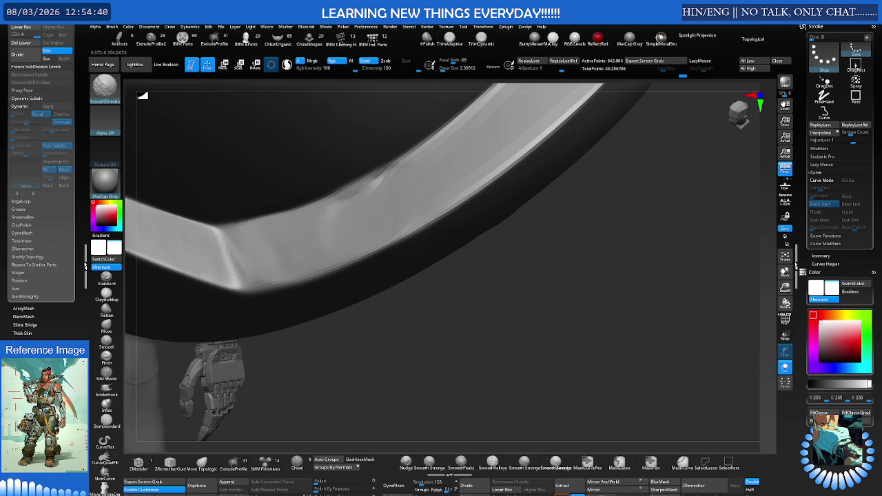
pyautogui.keyDown('shift'); pyautogui.moveTo(365, 185); pyautogui.dragTo(287, 237); pyautogui.keyUp('shift')
pyautogui.moveTo(394, 184)
pyautogui.mouseDown(button='right')
pyautogui.moveTo(398, 140)
pyautogui.moveTo(373, 175)
pyautogui.moveTo(297, 234)
pyautogui.mouseUp(button='right')
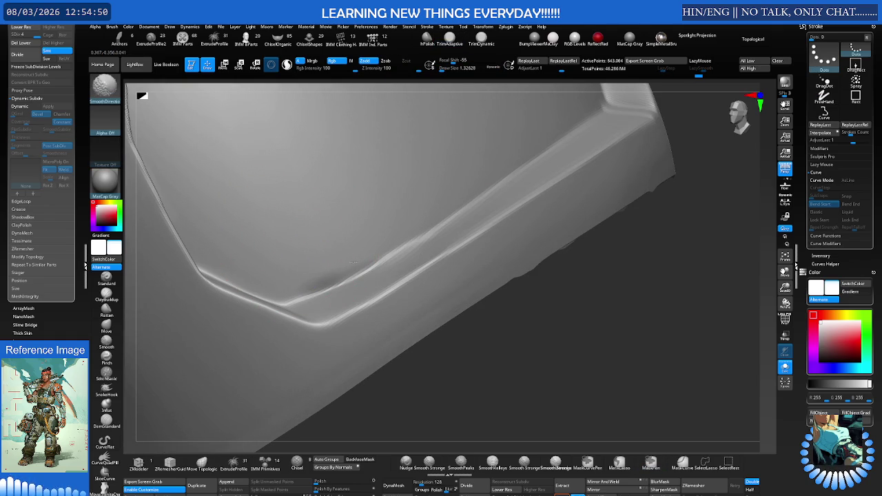
pyautogui.keyDown('ctrl'); pyautogui.moveTo(404, 154); pyautogui.dragTo(393, 197, button='right'); pyautogui.keyUp('ctrl')
pyautogui.press('s')
pyautogui.click(422, 218)
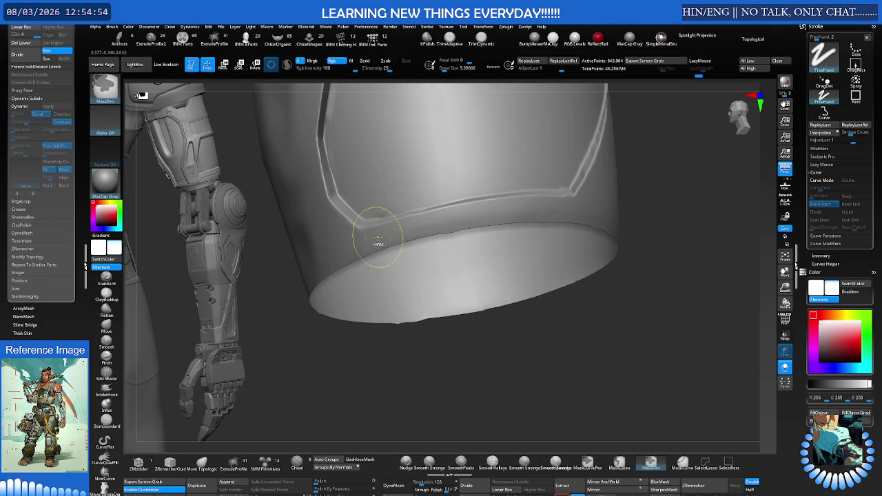
# Trim the bevel seam flatter with TrimAdaptive, then undo the trim marks.
pyautogui.keyDown('ctrl'); pyautogui.moveTo(375, 234); pyautogui.dragTo(451, 217, button='right'); pyautogui.keyUp('ctrl')
pyautogui.moveTo(451, 218); pyautogui.dragTo(423, 207)
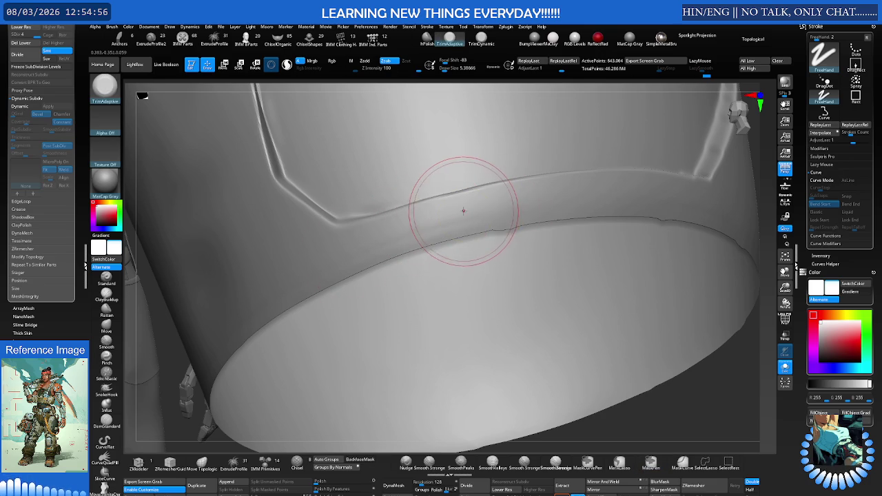
pyautogui.moveTo(493, 193); pyautogui.dragTo(401, 226)
pyautogui.hotkey('ctrl', 'z')
# Polish and directionally smooth the seam with hPolish, then select Move Topological.
pyautogui.click(427, 38)
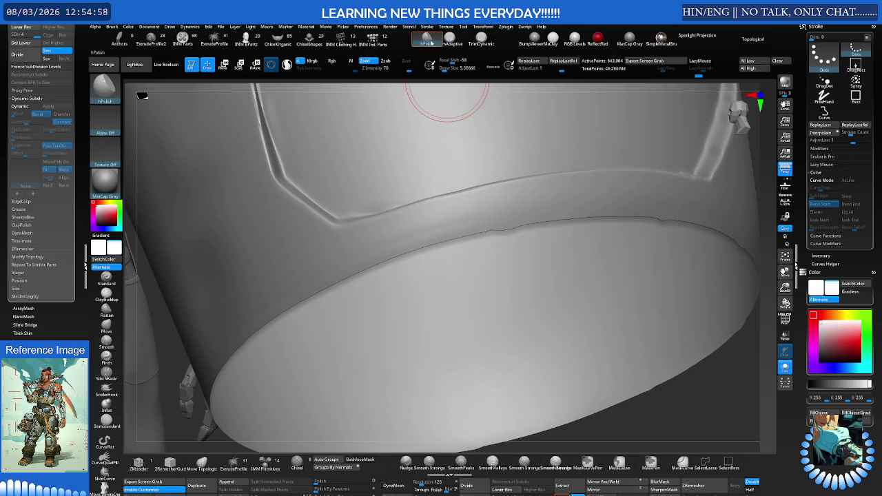
pyautogui.moveTo(417, 214); pyautogui.dragTo(359, 202, button='right')
pyautogui.press('s')
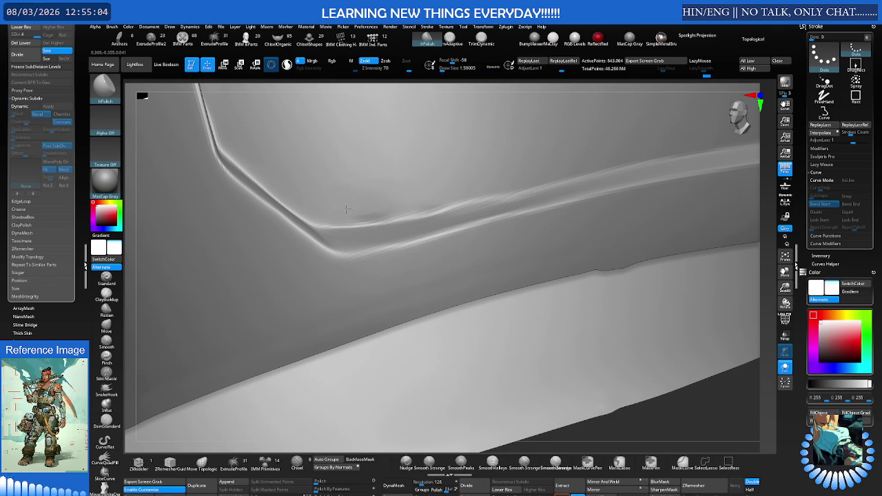
pyautogui.press('shift')
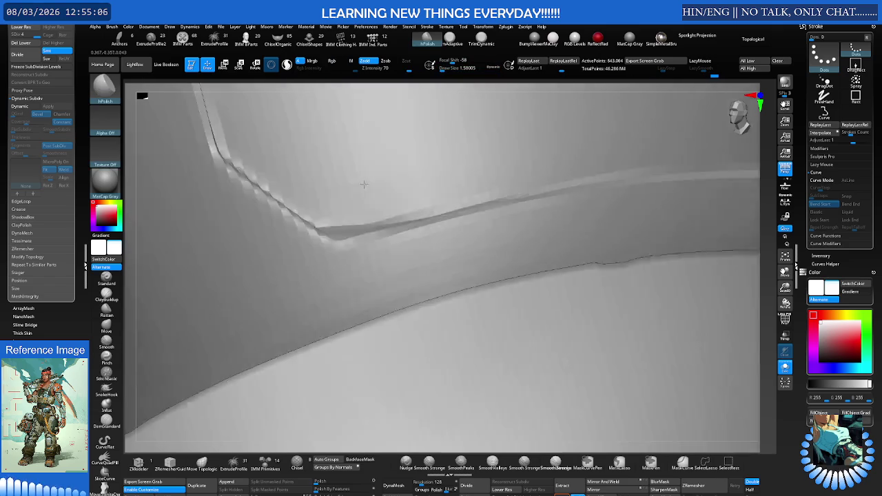
pyautogui.moveTo(361, 200); pyautogui.dragTo(424, 195, button='right')
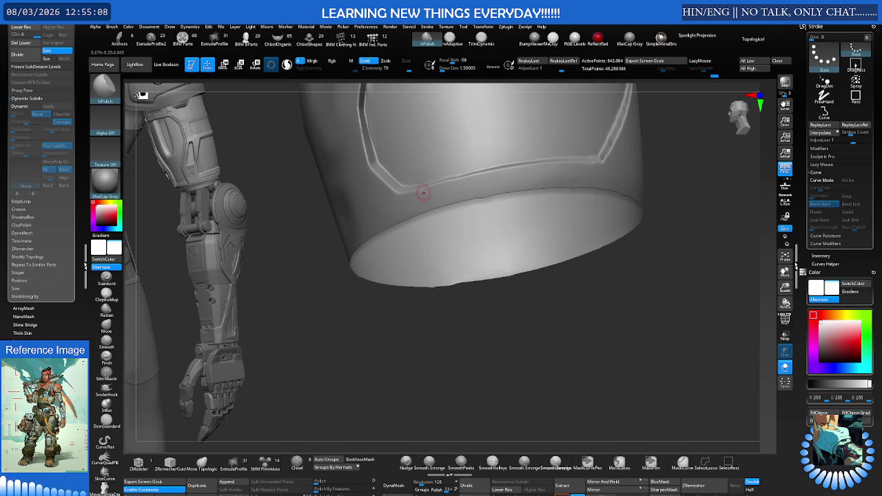
pyautogui.press('space')
pyautogui.moveTo(425, 186); pyautogui.dragTo(413, 177, button='right')
pyautogui.press('b')
pyautogui.press('m')
pyautogui.press('t')
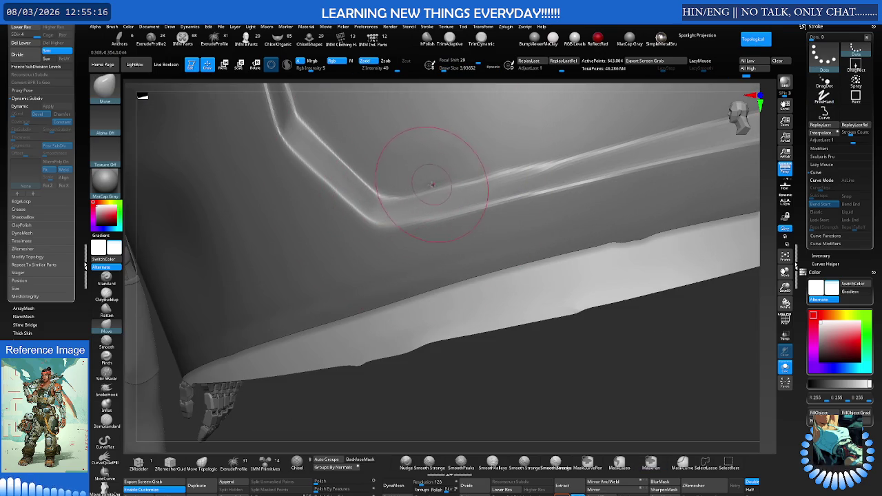
# Carve a thin size-1 DamStandard groove along the rim's upper edge.
pyautogui.moveTo(432, 184); pyautogui.dragTo(423, 167, button='right')
pyautogui.moveTo(494, 135); pyautogui.dragTo(489, 178, button='right')
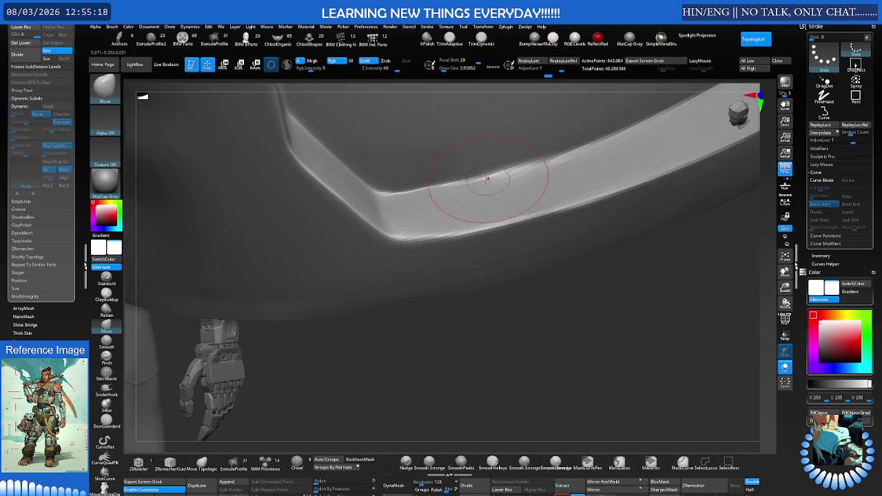
pyautogui.moveTo(564, 152); pyautogui.dragTo(414, 197)
pyautogui.press('b')
pyautogui.press('d')
pyautogui.press('s')
pyautogui.press('s')
pyautogui.moveTo(484, 179); pyautogui.dragTo(454, 181)
pyautogui.moveTo(557, 156); pyautogui.dragTo(384, 191)
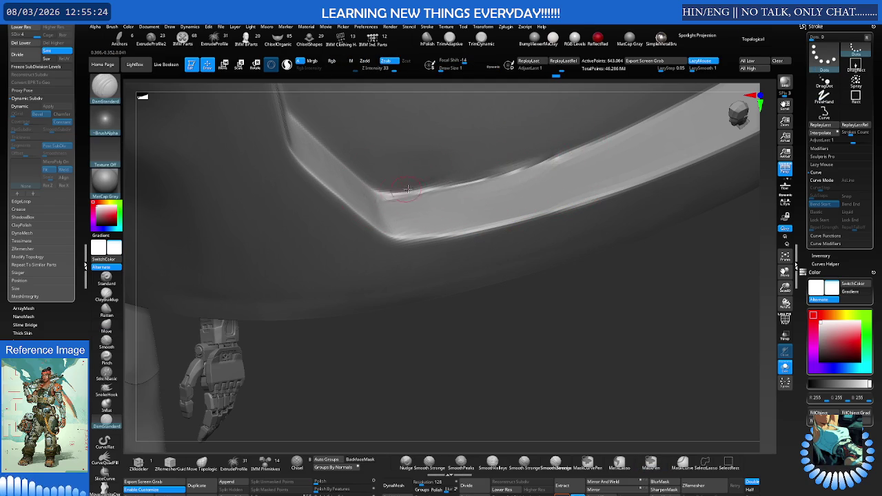
pyautogui.moveTo(532, 163); pyautogui.dragTo(346, 200)
# Smooth the bumpy mark beside the groove at a slightly larger size, then pick hPolish.
pyautogui.press('s')
pyautogui.moveTo(527, 175); pyautogui.dragTo(553, 183)
pyautogui.press('s')
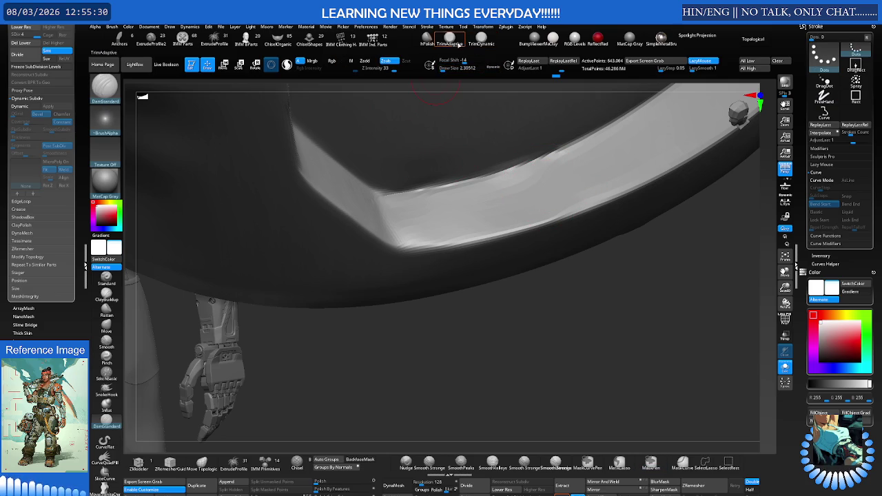
pyautogui.click(427, 39)
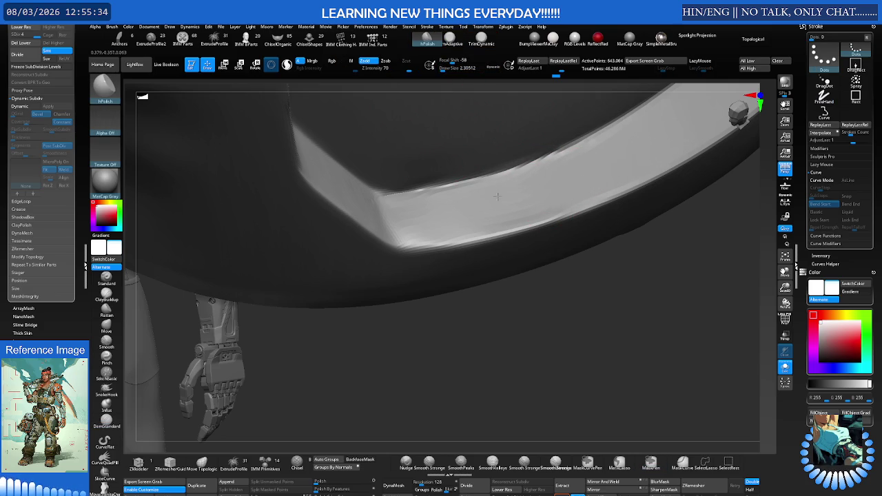
pyautogui.moveTo(418, 215)
pyautogui.mouseDown(button='right')
pyautogui.moveTo(540, 201)
pyautogui.moveTo(499, 197)
pyautogui.mouseUp(button='right')
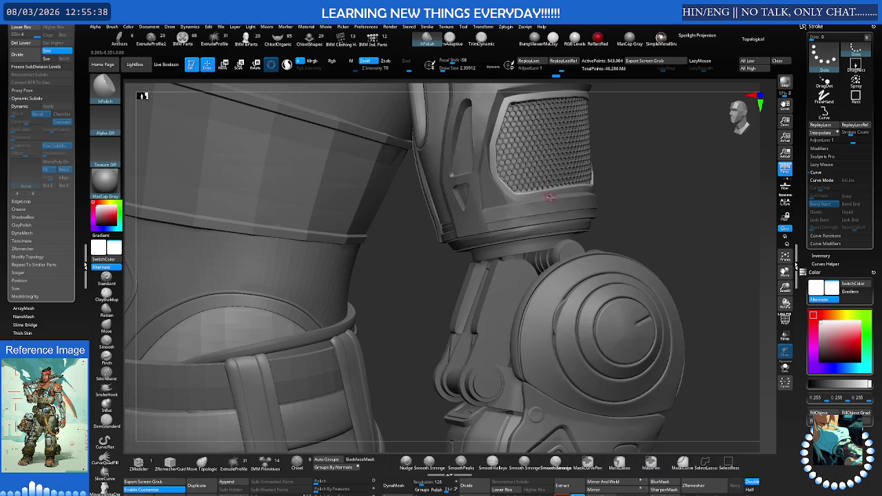
# Zoom onto the hex plate, enlarge the brush, and switch to Move Topological (B-M-V).
pyautogui.keyDown('ctrl'); pyautogui.moveTo(560, 199); pyautogui.dragTo(545, 193, button='right'); pyautogui.keyUp('ctrl')
pyautogui.moveTo(490, 203)
pyautogui.mouseDown(button='right')
pyautogui.moveTo(437, 211)
pyautogui.moveTo(563, 210)
pyautogui.moveTo(450, 206)
pyautogui.mouseUp(button='right')
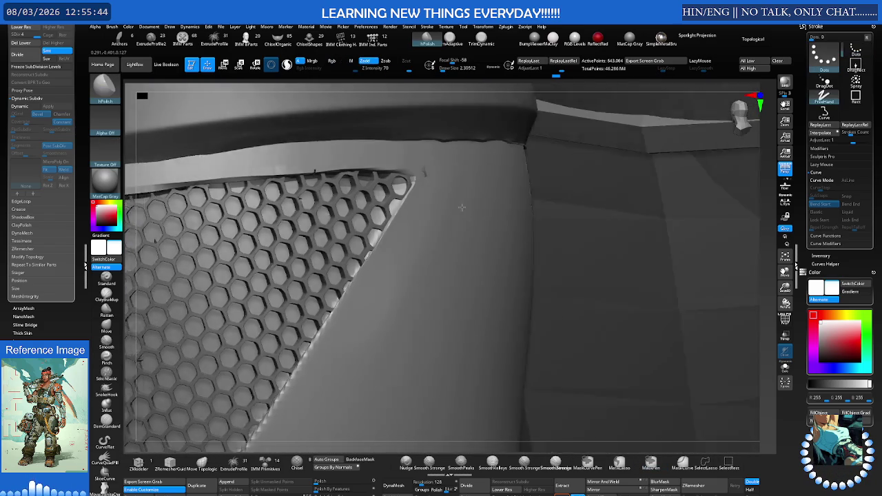
pyautogui.press('s')
pyautogui.moveTo(451, 207); pyautogui.dragTo(475, 206)
pyautogui.press('b')
pyautogui.press('m')
pyautogui.press('v')
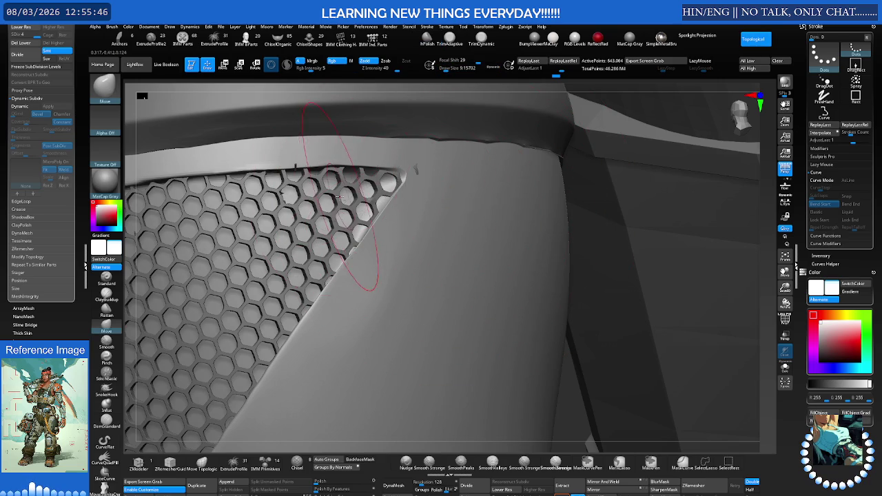
# Select the hex grille plate (Subtool 39: Extract) and orbit close to its surface.
pyautogui.keyDown('alt'); pyautogui.click(350, 195); pyautogui.keyUp('alt')
pyautogui.moveTo(414, 168); pyautogui.dragTo(418, 164, button='right')
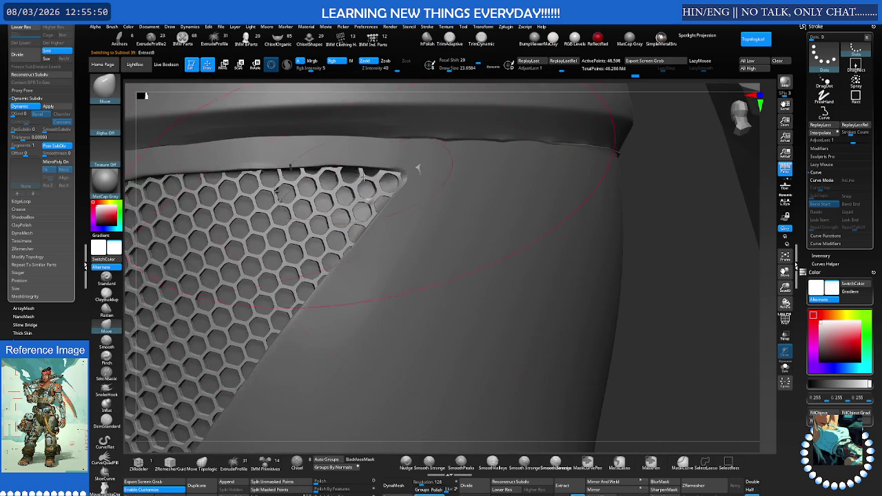
pyautogui.moveTo(368, 177); pyautogui.dragTo(361, 172, button='right')
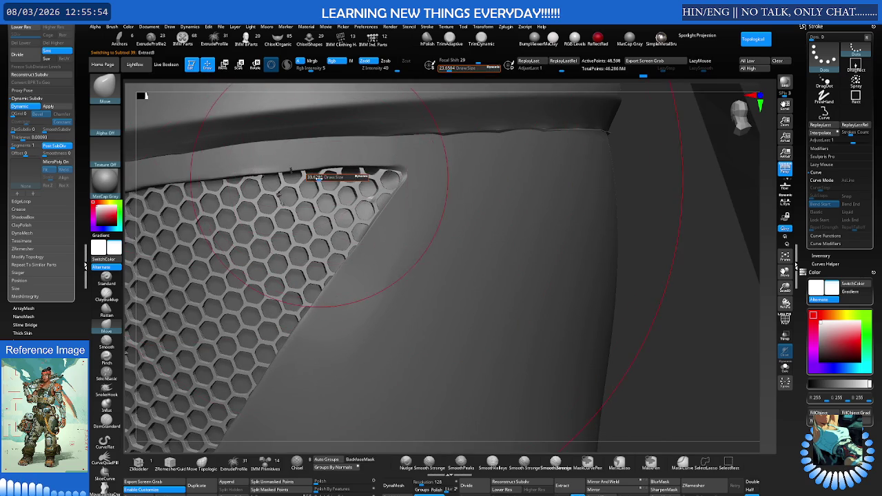
pyautogui.moveTo(291, 171)
pyautogui.mouseDown(button='right')
pyautogui.moveTo(306, 182)
pyautogui.moveTo(275, 210)
pyautogui.moveTo(297, 221)
pyautogui.moveTo(303, 256)
pyautogui.mouseUp(button='right')
# Smooth the spiky, torn artifacts in the damaged hex cell.
pyautogui.press('b')
pyautogui.press('m')
pyautogui.press('v')
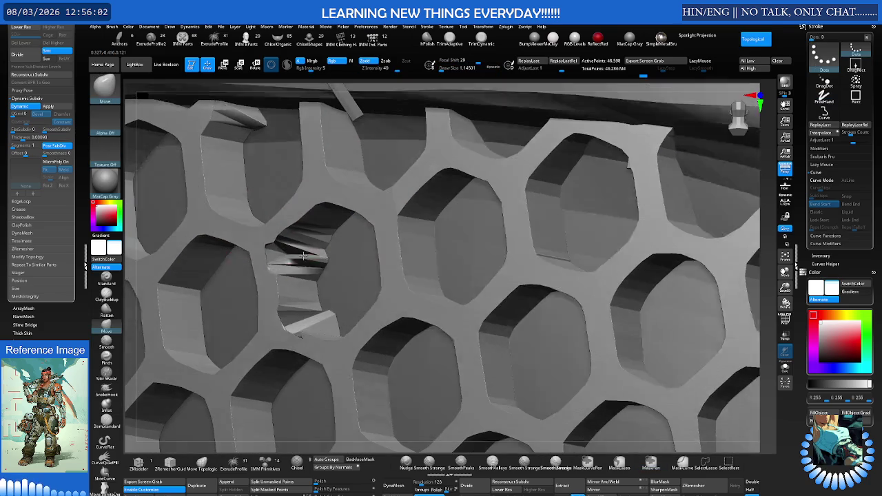
pyautogui.keyDown('shift'); pyautogui.moveTo(303, 256); pyautogui.dragTo(301, 262); pyautogui.keyUp('shift')
pyautogui.moveTo(304, 269)
pyautogui.mouseDown(button='right')
pyautogui.moveTo(317, 241)
pyautogui.moveTo(358, 221)
pyautogui.moveTo(318, 227)
pyautogui.mouseUp(button='right')
pyautogui.press('s')
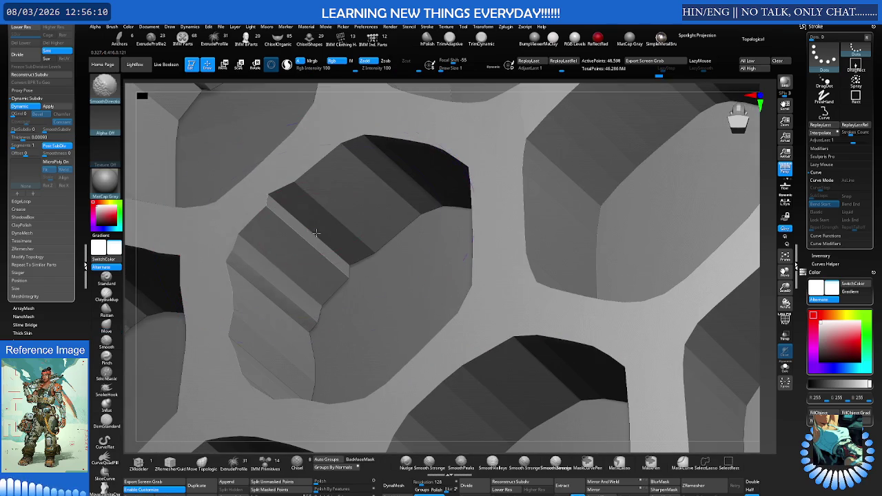
# Turn on PolyFrame to show the grille's wireframe and polygroup colours, with a smaller brush.
pyautogui.hotkey('shift', 'f')
pyautogui.press('s')
pyautogui.moveTo(312, 222); pyautogui.dragTo(309, 225)
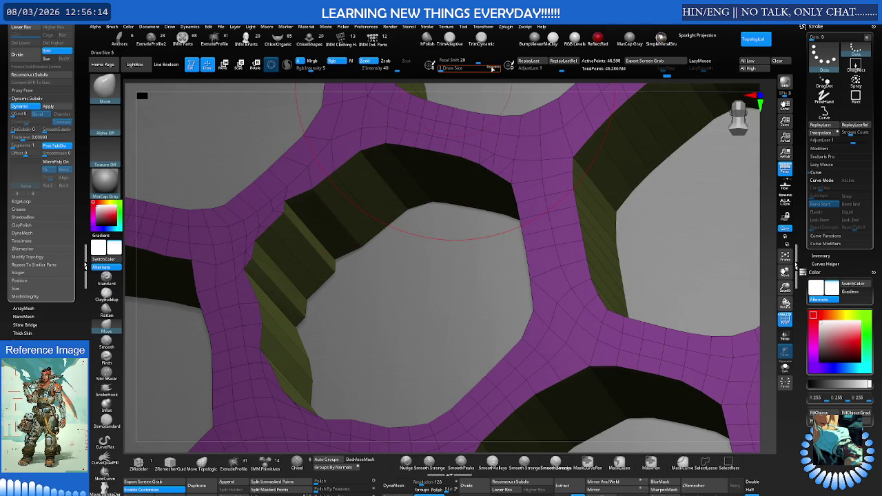
pyautogui.press('s')
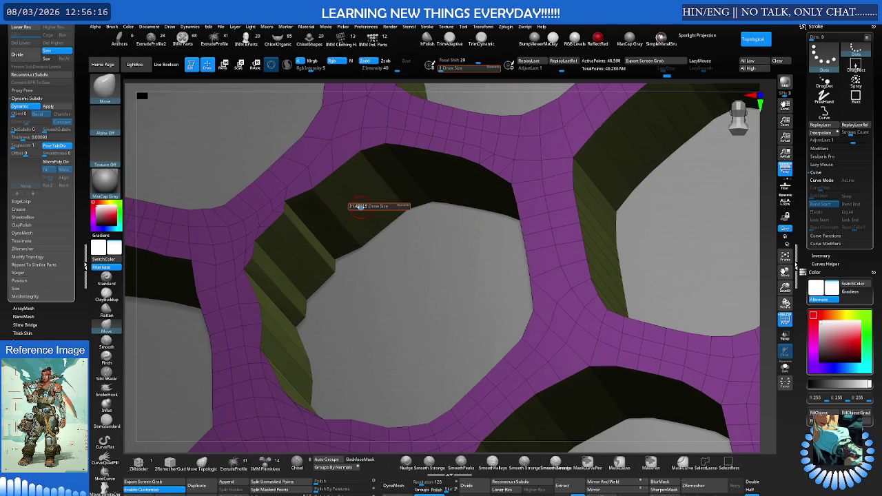
pyautogui.moveTo(369, 206); pyautogui.dragTo(307, 225)
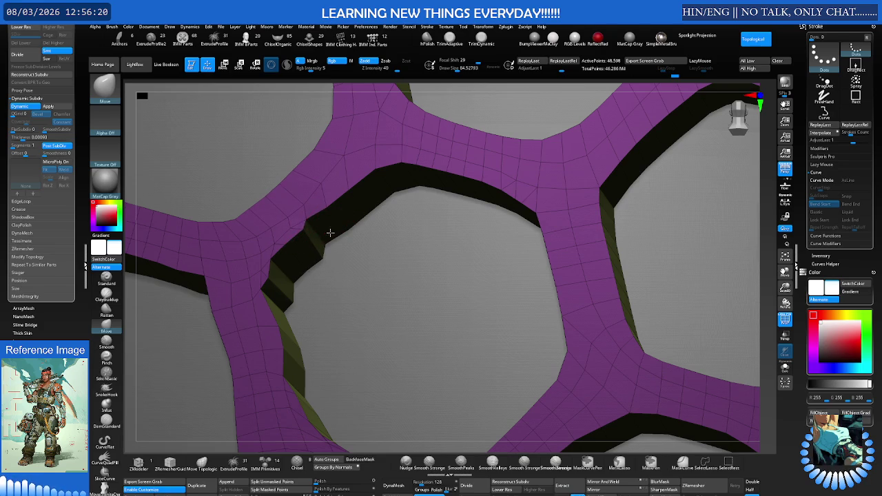
pyautogui.moveTo(323, 221)
pyautogui.mouseDown()
pyautogui.moveTo(328, 228)
pyautogui.moveTo(312, 225)
pyautogui.mouseUp()
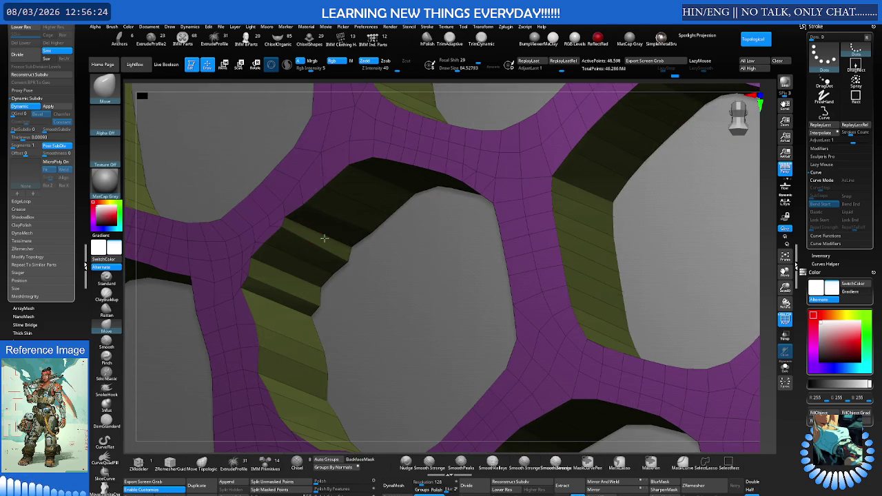
pyautogui.press('shift')
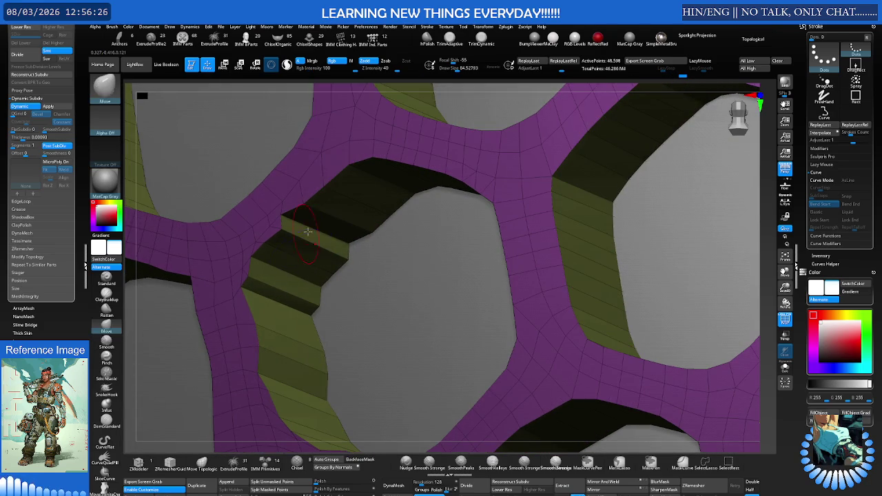
pyautogui.scroll(3, 321, 209)
pyautogui.scroll(3, 324, 207)
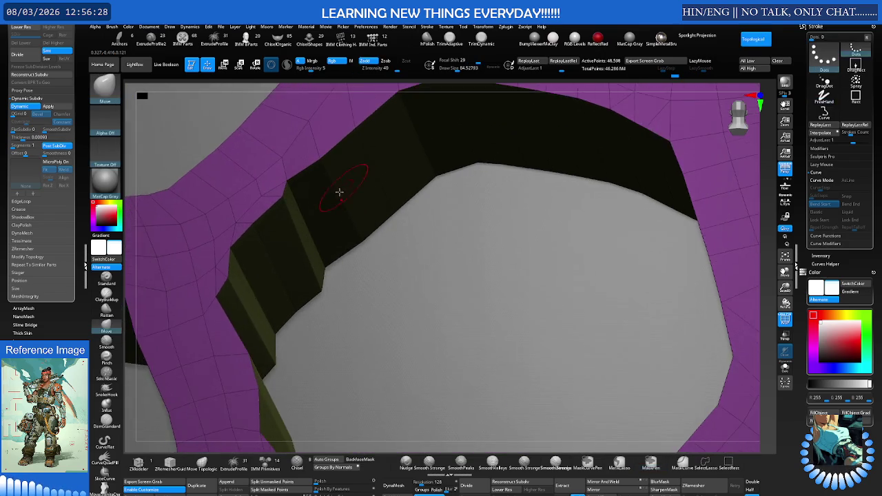
pyautogui.moveTo(345, 188); pyautogui.dragTo(299, 233)
# Switch to polygon modelling with a brush size around 33.6, cancelling the auto-save.
pyautogui.hotkey('ctrl', 'shift')
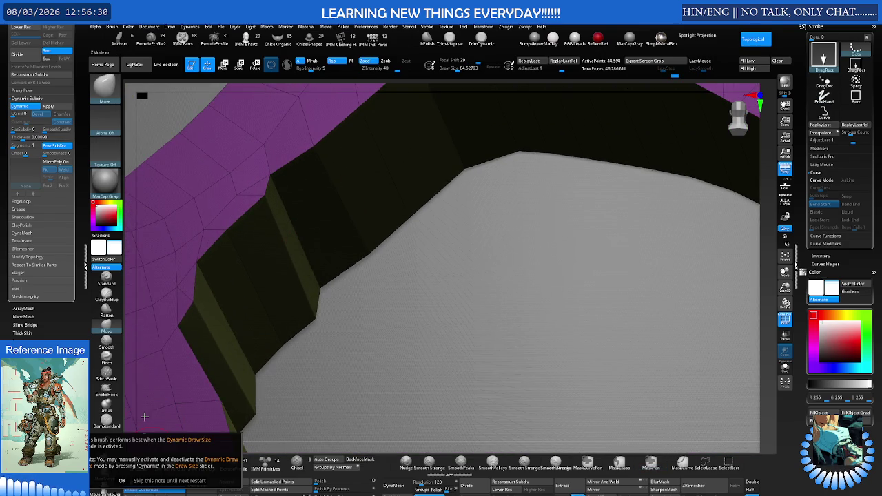
pyautogui.click(123, 478)
pyautogui.click(138, 463)
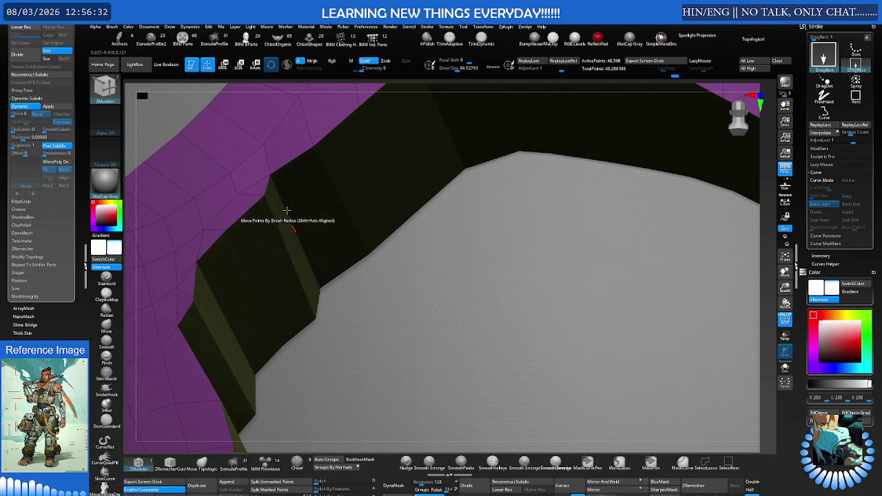
pyautogui.moveTo(301, 226); pyautogui.dragTo(306, 223)
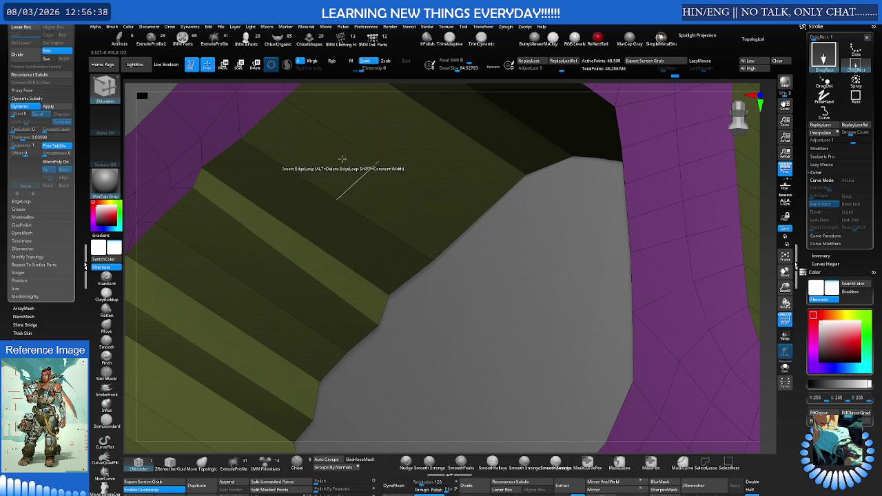
pyautogui.press('s')
pyautogui.moveTo(335, 177); pyautogui.dragTo(328, 177)
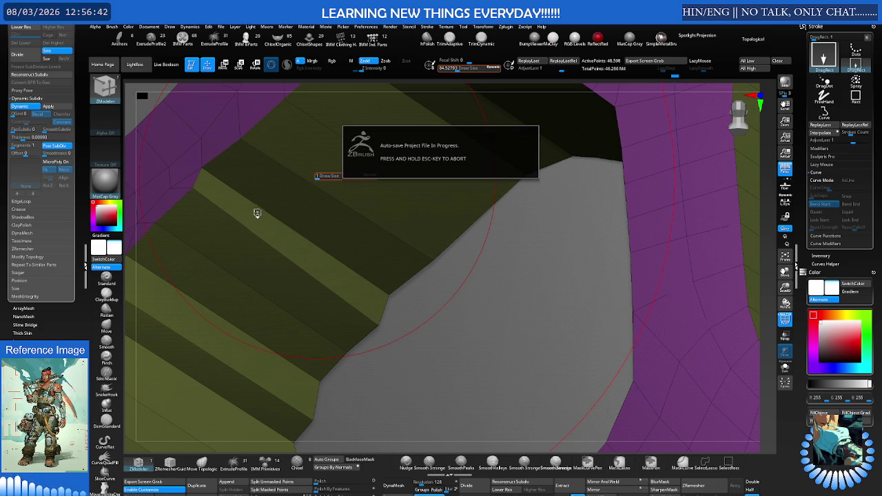
pyautogui.press('Escape')
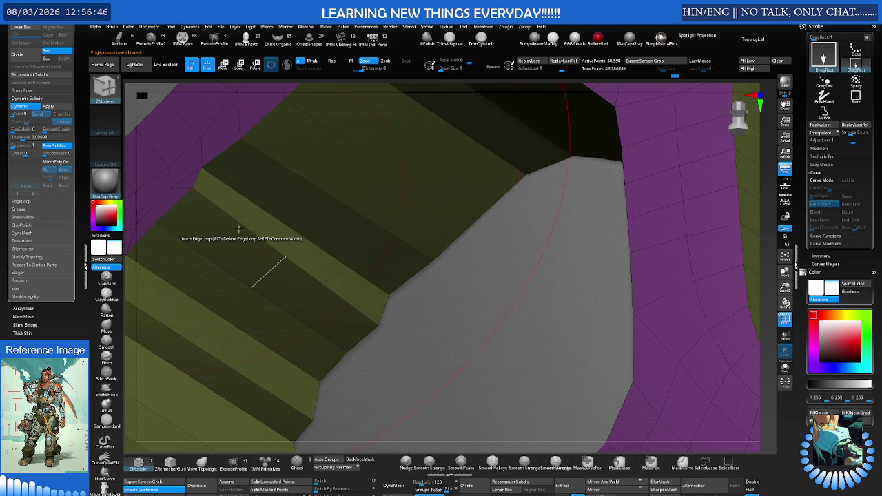
pyautogui.moveTo(226, 182)
pyautogui.keyDown('ctrl'); pyautogui.mouseDown(button='right')
pyautogui.moveTo(246, 193)
pyautogui.moveTo(232, 189)
pyautogui.mouseUp(button='right'); pyautogui.keyUp('ctrl')
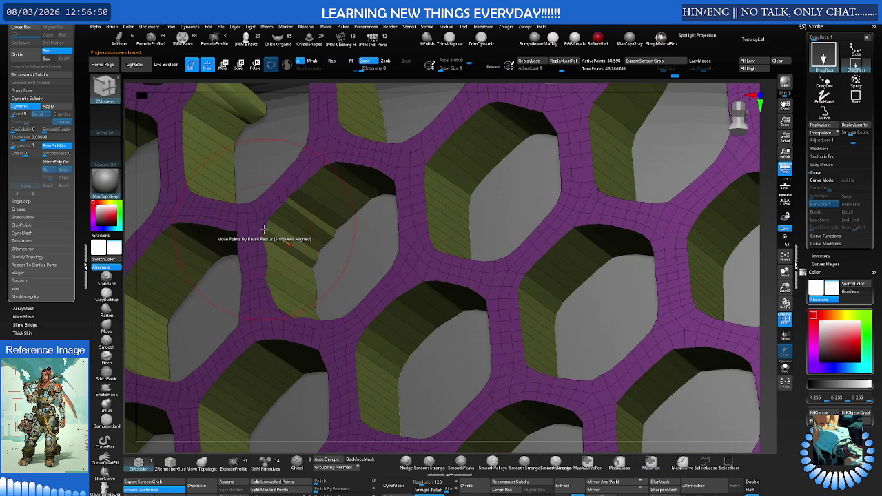
# Isolate a rectangular patch of the hex cell and inspect the surrounding hexagons.
pyautogui.keyDown('ctrl'); pyautogui.keyDown('shift'); pyautogui.moveTo(388, 184); pyautogui.dragTo(240, 292); pyautogui.keyUp('shift'); pyautogui.keyUp('ctrl')
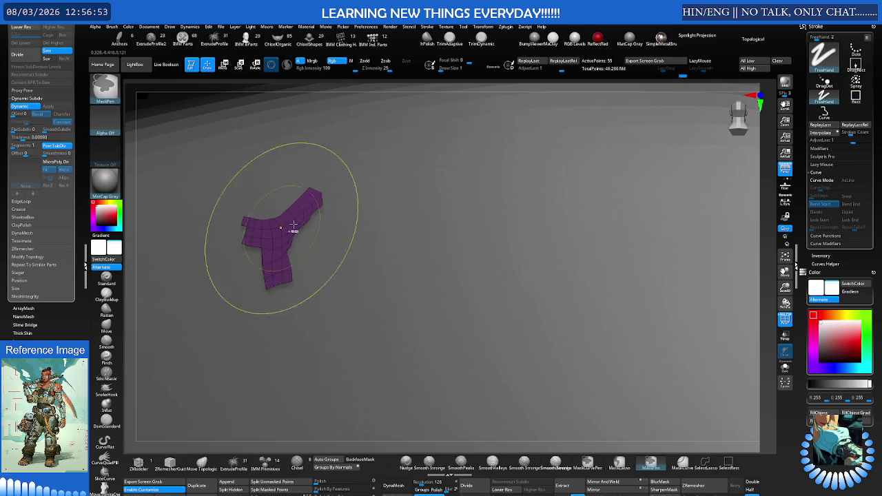
pyautogui.press('f')
pyautogui.keyDown('ctrl'); pyautogui.keyDown('shift'); pyautogui.click(360, 198); pyautogui.keyUp('shift'); pyautogui.keyUp('ctrl')
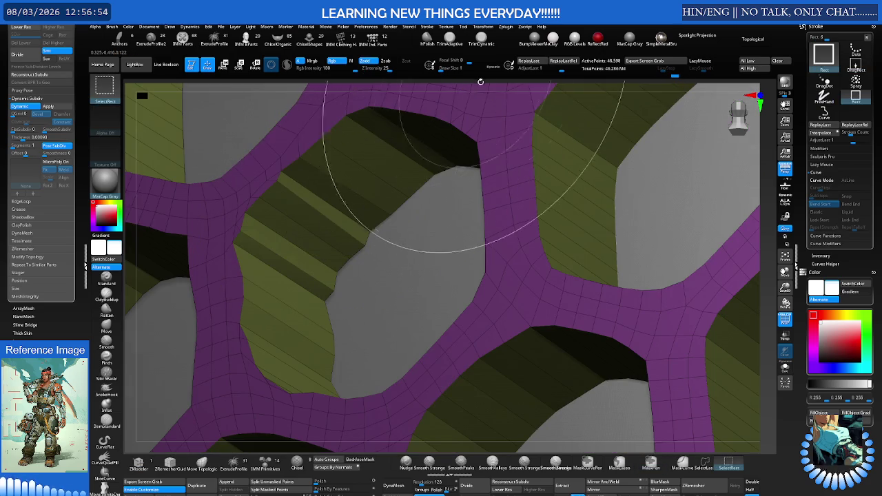
pyautogui.keyDown('ctrl'); pyautogui.moveTo(532, 121); pyautogui.dragTo(404, 148, button='right'); pyautogui.keyUp('ctrl')
pyautogui.moveTo(473, 148)
pyautogui.mouseDown(button='right')
pyautogui.moveTo(353, 201)
pyautogui.moveTo(437, 194)
pyautogui.mouseUp(button='right')
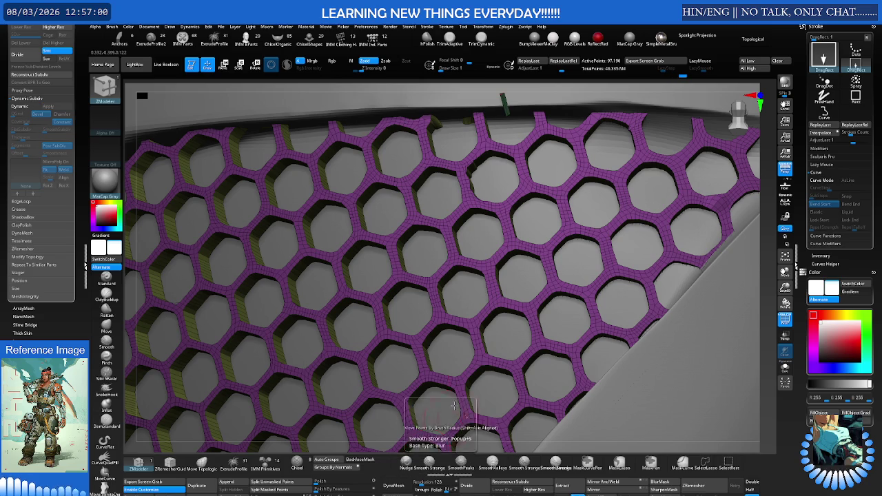
pyautogui.moveTo(432, 438)
pyautogui.keyDown('ctrl'); pyautogui.mouseDown(button='right')
pyautogui.moveTo(462, 204)
pyautogui.moveTo(404, 156)
pyautogui.mouseUp(button='right'); pyautogui.keyUp('ctrl')
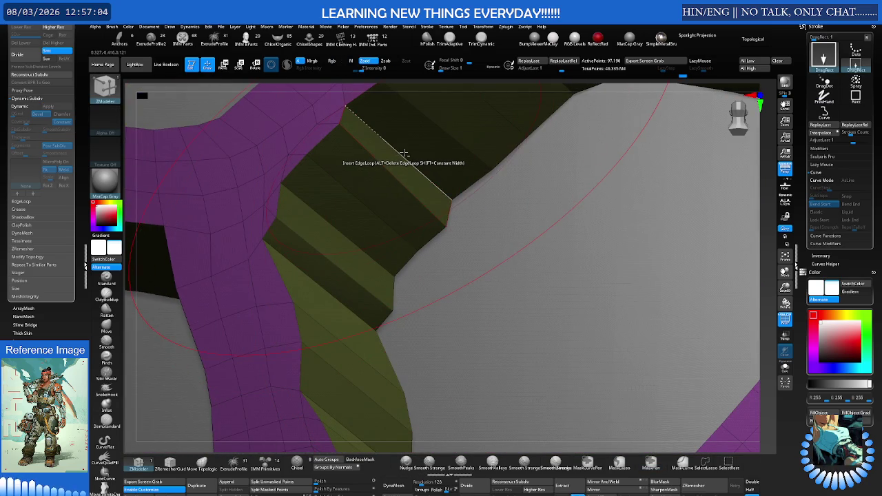
pyautogui.moveTo(414, 170); pyautogui.dragTo(412, 173, button='right')
# Undo the last geometry edit and open the LightBox asset browser.
pyautogui.hotkey('ctrl', 'z')
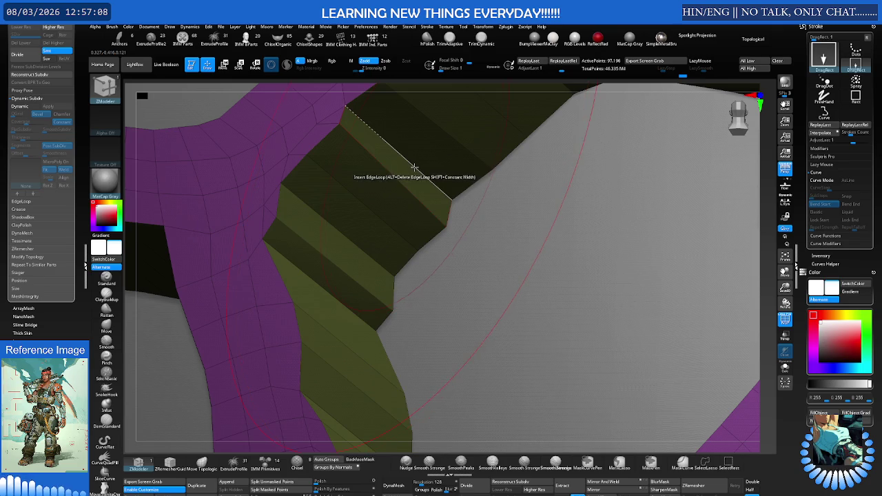
pyautogui.press('shift')
pyautogui.press(',')
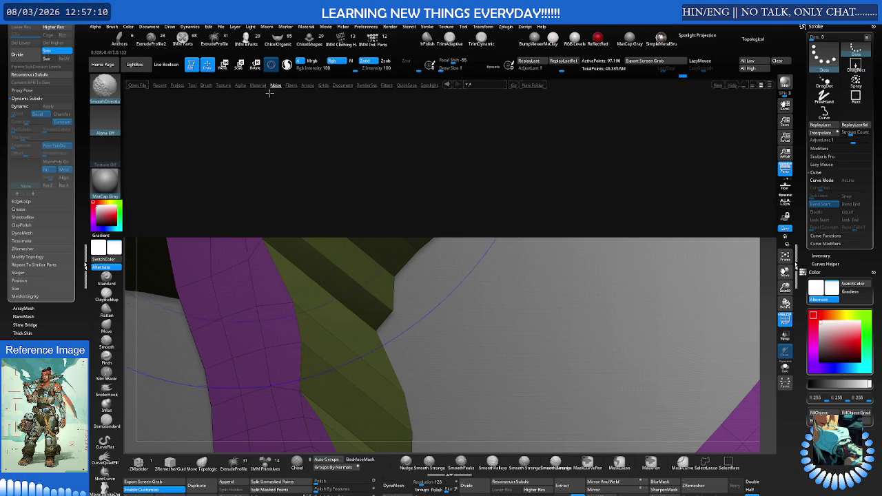
# Load the ZModeler brush from LightBox's Brush library.
pyautogui.click(206, 85)
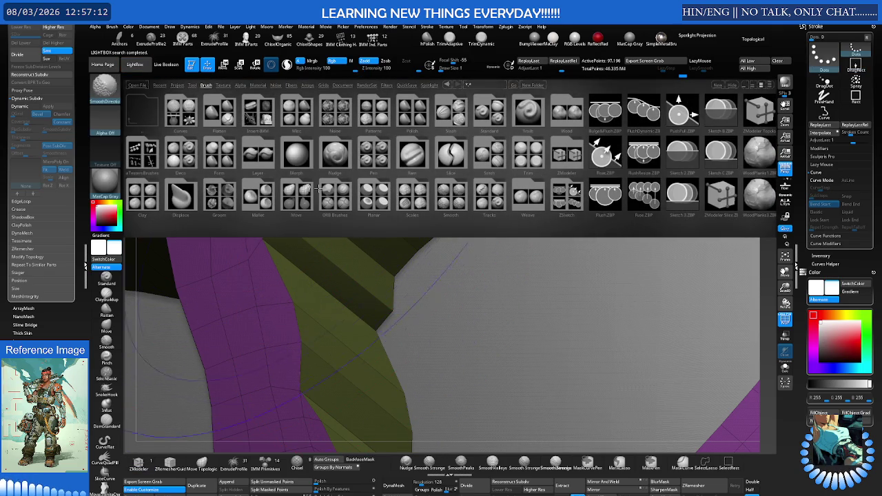
pyautogui.scroll(-3, 413, 191)
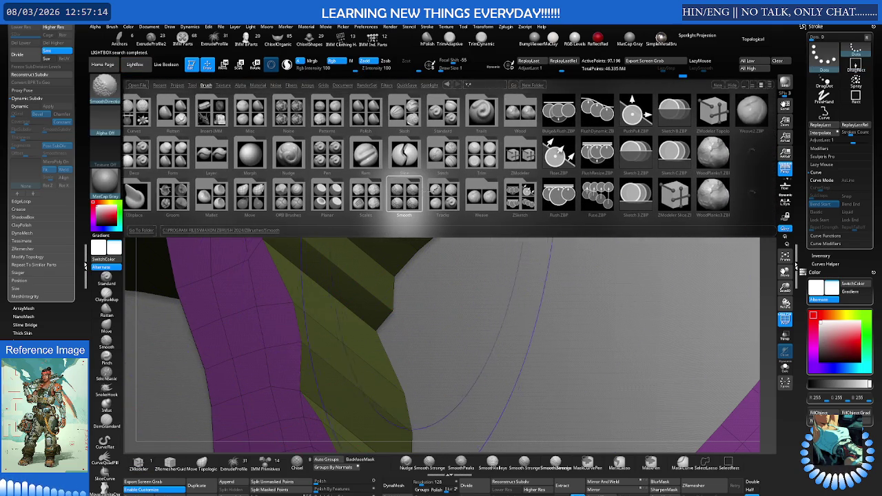
pyautogui.scroll(3, 400, 197)
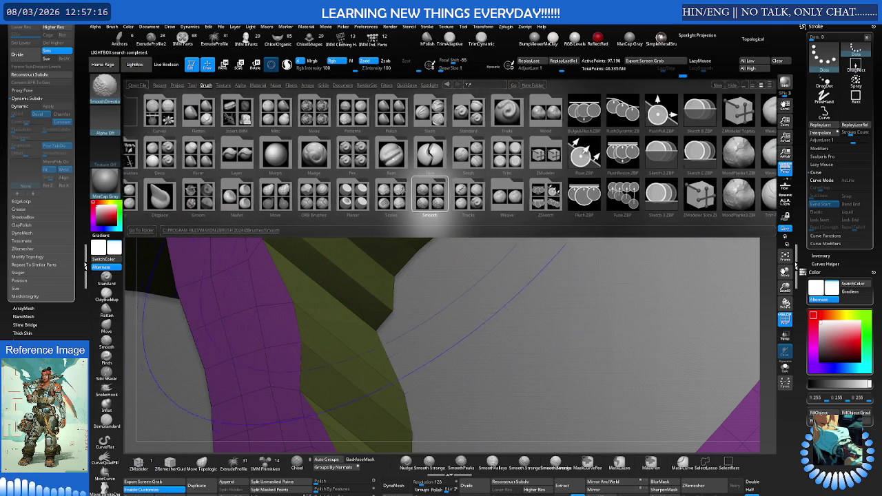
pyautogui.doubleClick(429, 195)
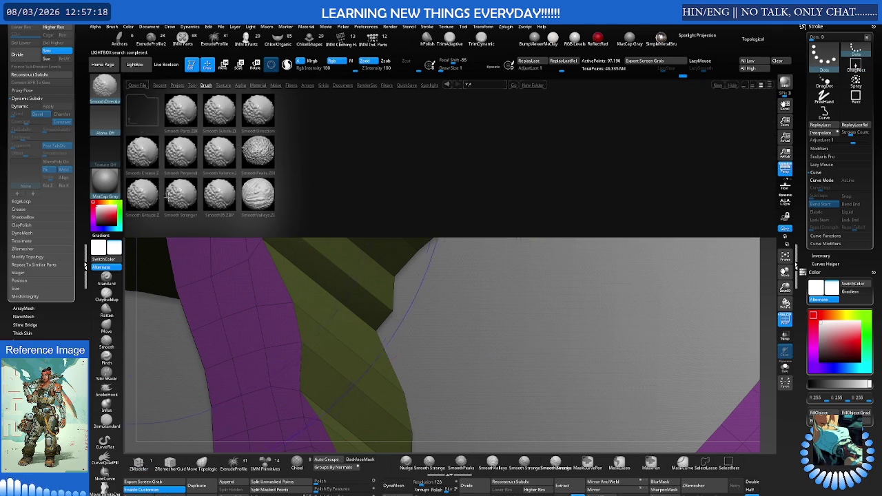
pyautogui.doubleClick(146, 200)
# Set ZModeler's draw size to about 455 and show Edge Actions over the armor panel edge.
pyautogui.press('s')
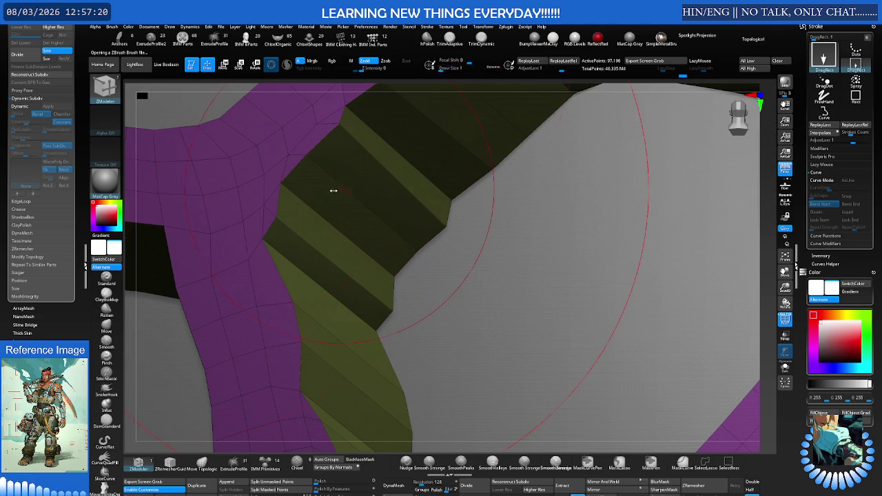
pyautogui.click(497, 69)
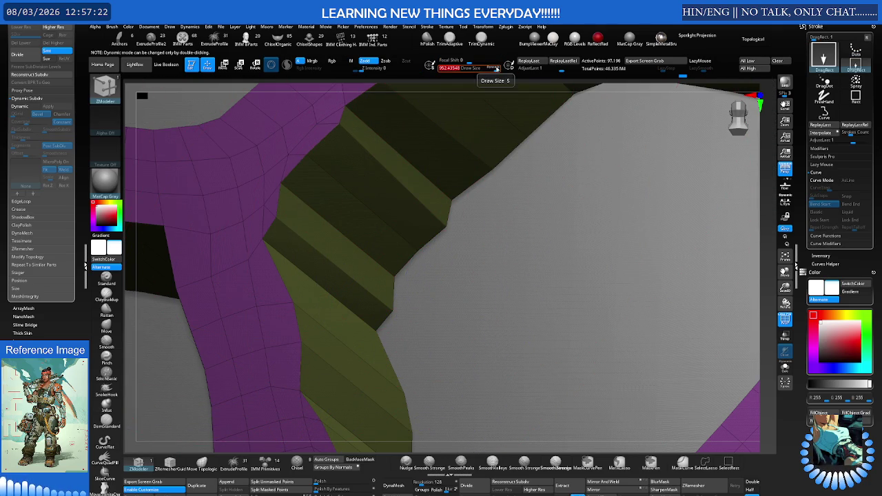
pyautogui.press('s')
pyautogui.moveTo(443, 146); pyautogui.dragTo(426, 149)
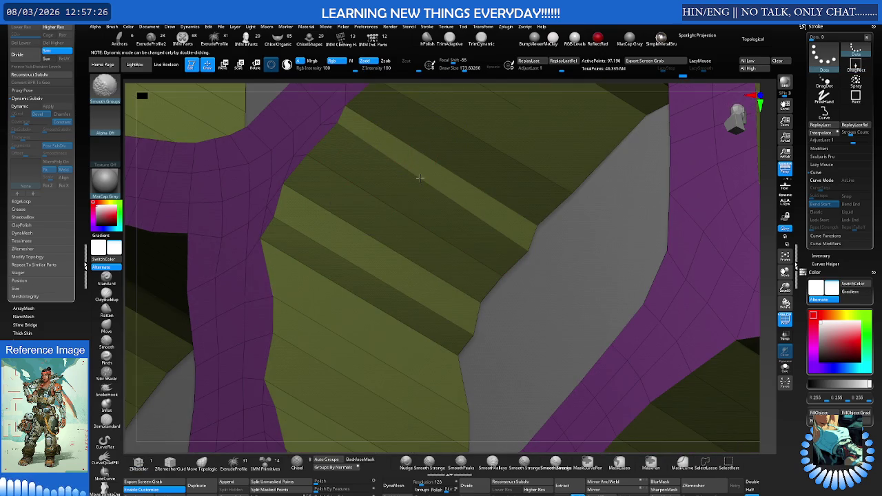
pyautogui.click(431, 155)
pyautogui.click(404, 169)
pyautogui.moveTo(423, 153)
pyautogui.mouseDown(button='right')
pyautogui.moveTo(431, 157)
pyautogui.moveTo(394, 154)
pyautogui.mouseUp(button='right')
pyautogui.press('space')
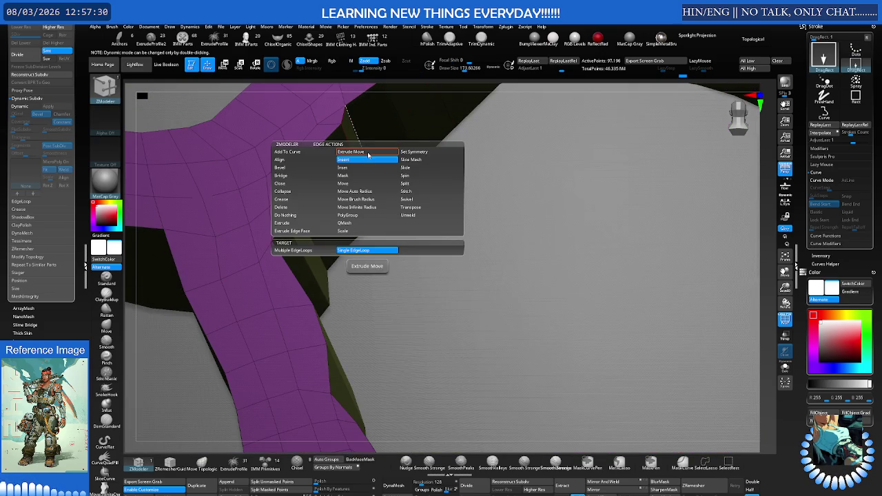
# Inset the olive panel's edge loop and add the new faces to the purple polygroup.
pyautogui.click(361, 168)
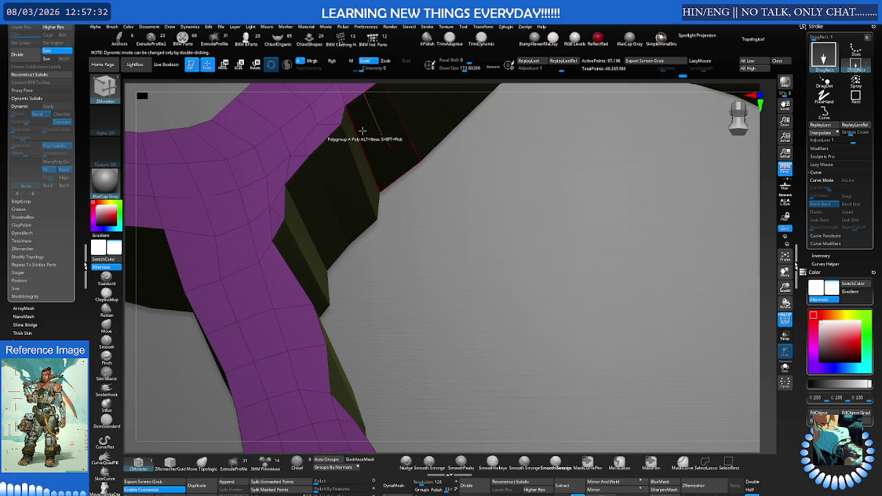
pyautogui.moveTo(364, 134); pyautogui.dragTo(376, 139)
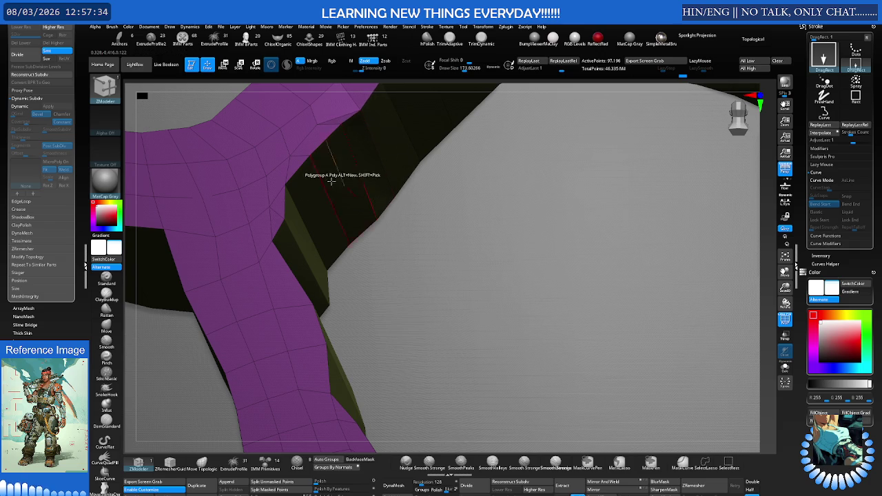
pyautogui.click(293, 233)
pyautogui.click(296, 237)
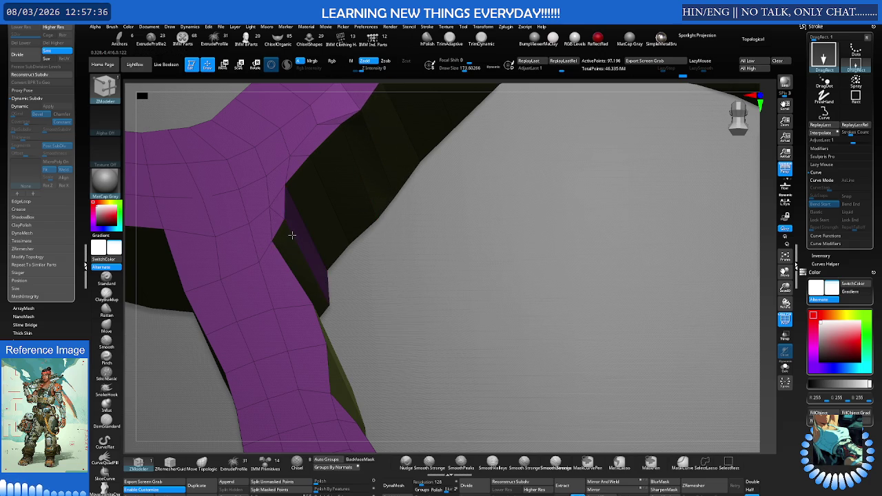
pyautogui.moveTo(287, 238); pyautogui.dragTo(295, 235, button='right')
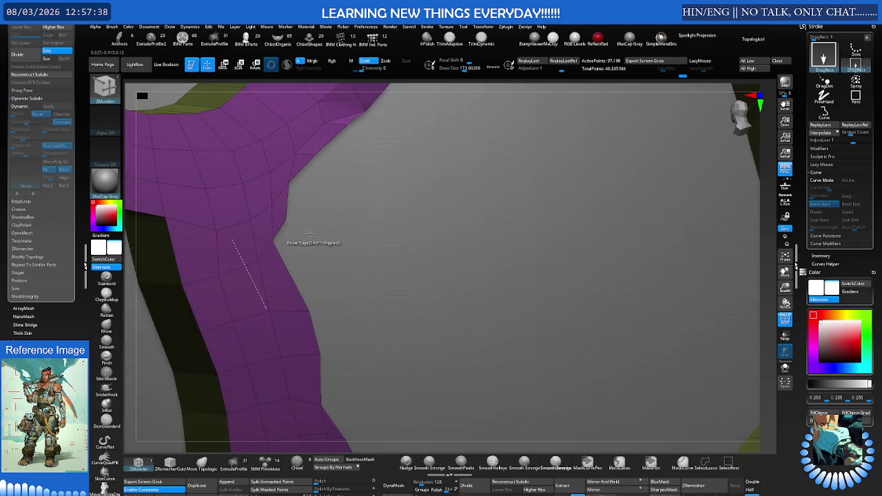
# Move edges to widen the olive strip and round its stepped corner into a curve.
pyautogui.moveTo(198, 248); pyautogui.dragTo(221, 247)
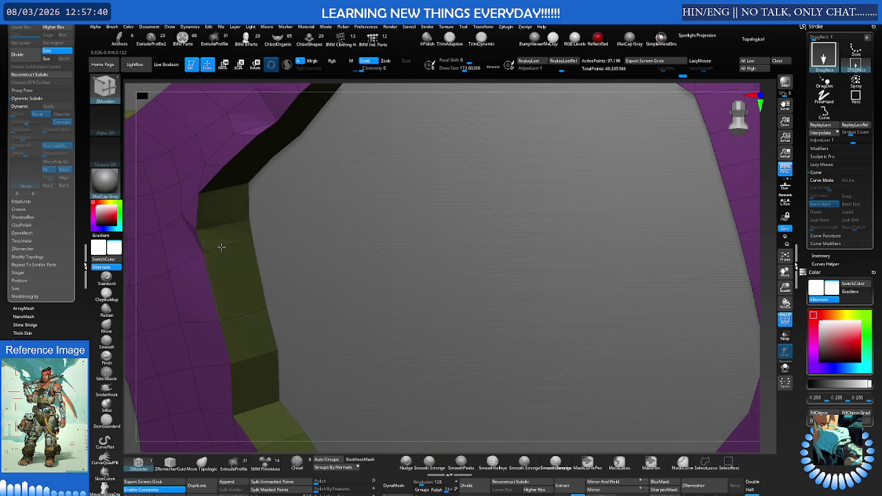
pyautogui.moveTo(218, 249); pyautogui.dragTo(326, 264, button='right')
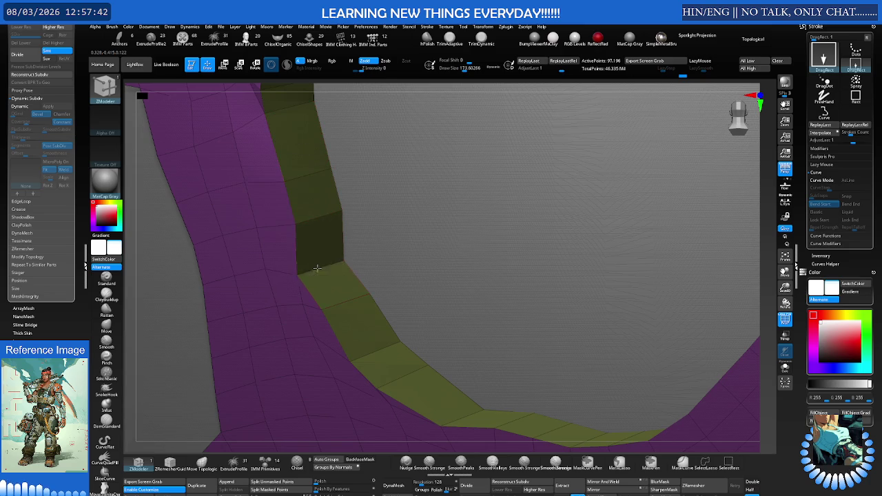
pyautogui.moveTo(315, 269); pyautogui.dragTo(327, 265)
pyautogui.moveTo(327, 264)
pyautogui.mouseDown(button='right')
pyautogui.moveTo(348, 181)
pyautogui.moveTo(363, 167)
pyautogui.moveTo(331, 167)
pyautogui.moveTo(374, 158)
pyautogui.mouseUp(button='right')
pyautogui.moveTo(440, 166)
pyautogui.keyDown('ctrl'); pyautogui.mouseDown(button='right')
pyautogui.moveTo(404, 187)
pyautogui.moveTo(311, 215)
pyautogui.mouseUp(button='right'); pyautogui.keyUp('ctrl')
pyautogui.moveTo(405, 178)
pyautogui.keyDown('ctrl'); pyautogui.mouseDown(button='right')
pyautogui.moveTo(440, 168)
pyautogui.moveTo(417, 192)
pyautogui.mouseUp(button='right'); pyautogui.keyUp('ctrl')
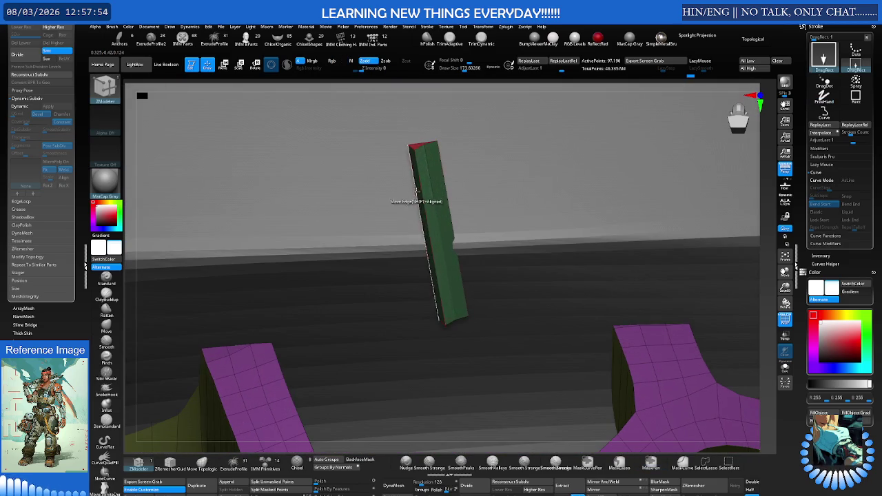
# Delete the green strip with ZModeler Delete (A Single Poly), then set the target to Island.
pyautogui.press('space')
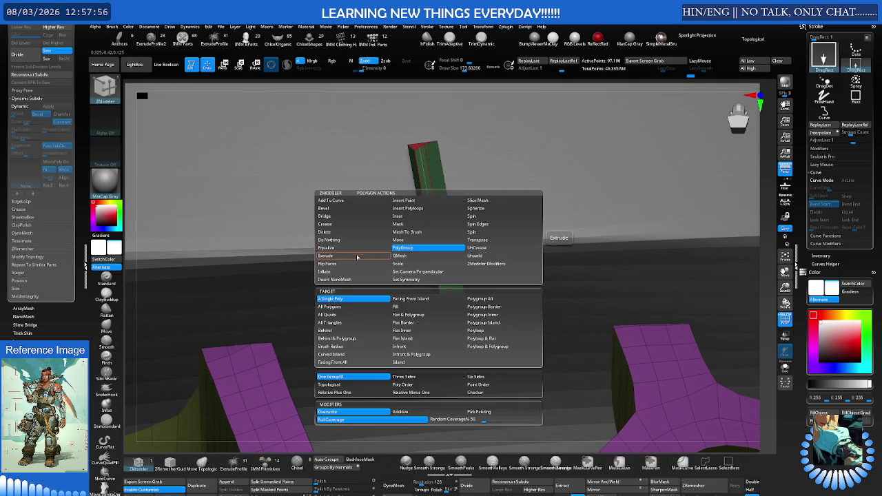
pyautogui.click(359, 232)
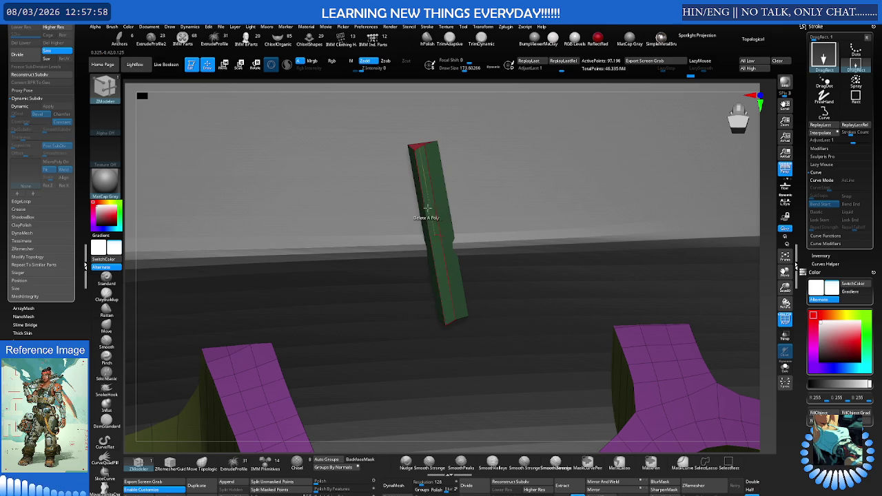
pyautogui.click(444, 209)
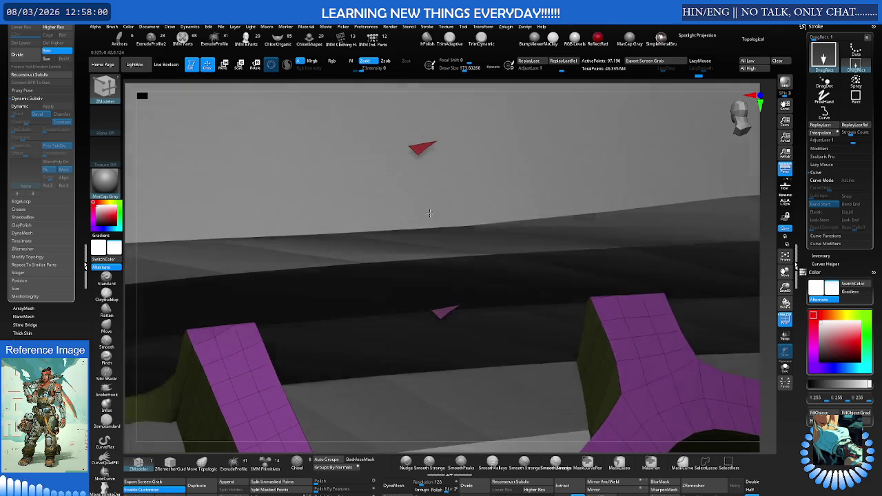
pyautogui.moveTo(420, 224); pyautogui.dragTo(428, 152, button='right')
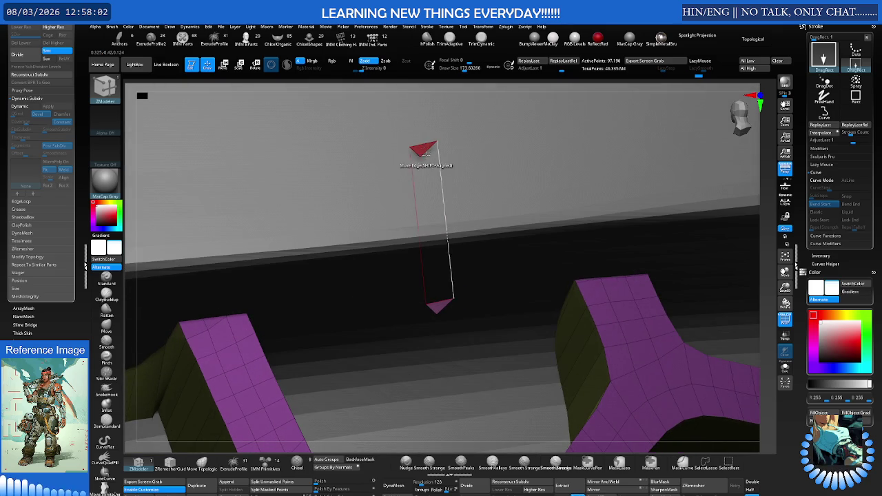
pyautogui.moveTo(438, 308); pyautogui.dragTo(434, 313, button='right')
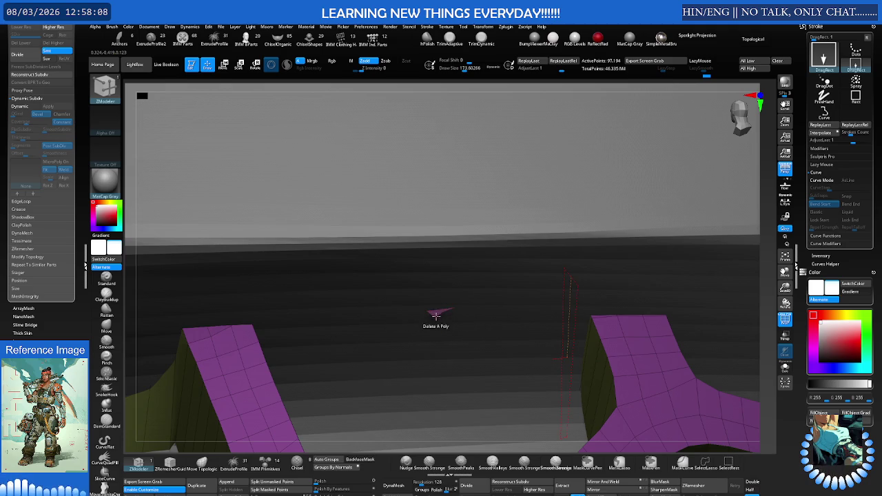
pyautogui.press('space')
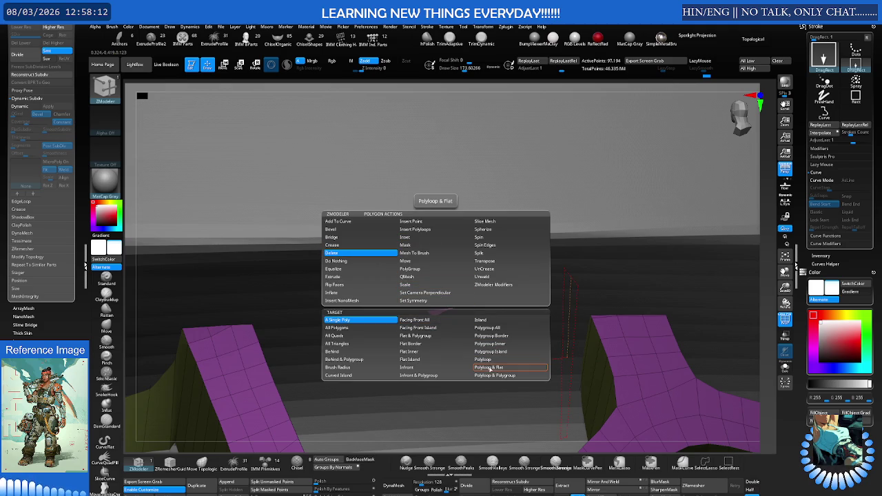
pyautogui.click(486, 321)
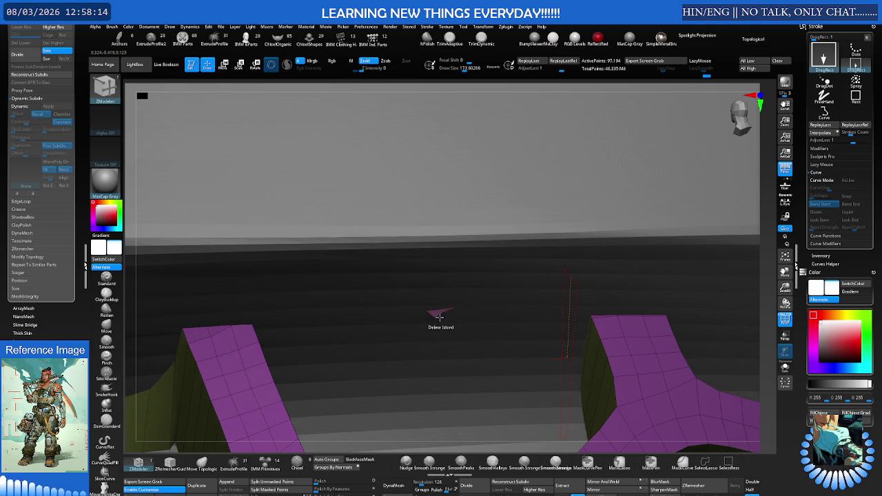
# Orbit and zoom around the curved hex lattice to check its shape.
pyautogui.press('f')
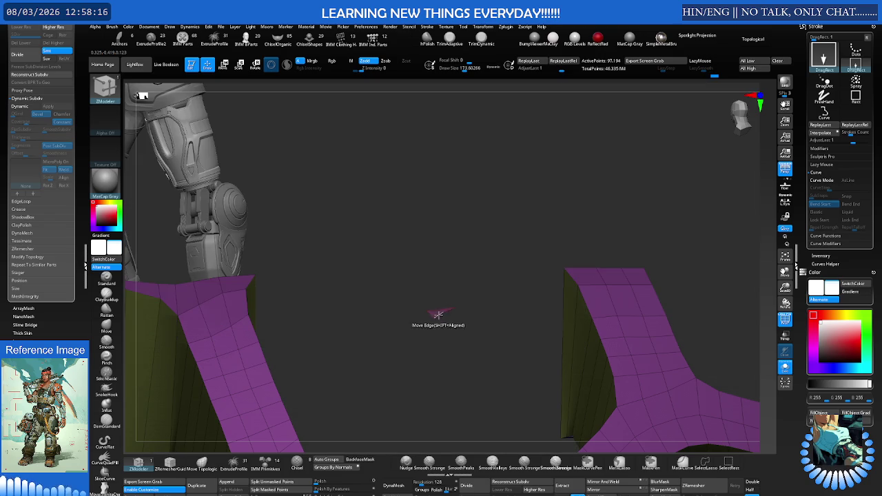
pyautogui.moveTo(467, 290)
pyautogui.keyDown('ctrl'); pyautogui.mouseDown(button='right')
pyautogui.moveTo(357, 266)
pyautogui.moveTo(302, 296)
pyautogui.mouseUp(button='right'); pyautogui.keyUp('ctrl')
pyautogui.moveTo(461, 289)
pyautogui.mouseDown()
pyautogui.moveTo(476, 234)
pyautogui.moveTo(418, 217)
pyautogui.moveTo(423, 240)
pyautogui.moveTo(469, 230)
pyautogui.moveTo(455, 272)
pyautogui.moveTo(399, 250)
pyautogui.moveTo(430, 227)
pyautogui.moveTo(447, 197)
pyautogui.moveTo(399, 272)
pyautogui.mouseUp()
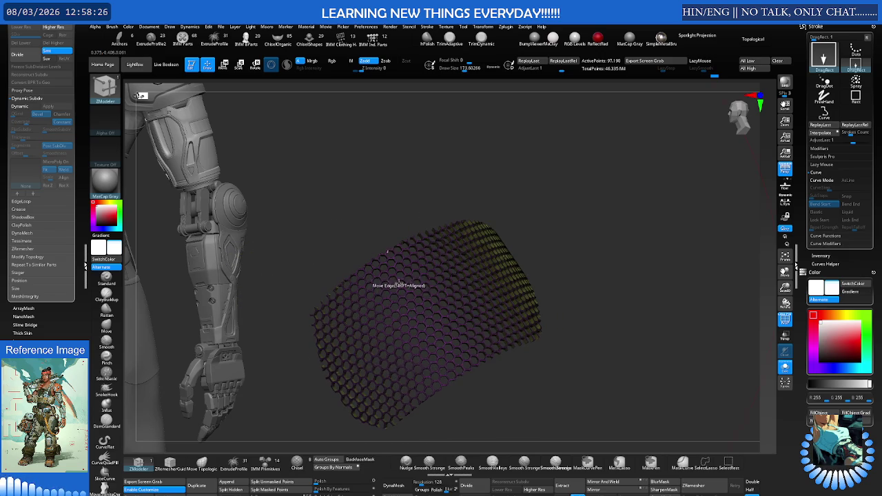
pyautogui.moveTo(490, 304)
pyautogui.mouseDown()
pyautogui.moveTo(448, 310)
pyautogui.moveTo(483, 289)
pyautogui.moveTo(496, 296)
pyautogui.moveTo(463, 286)
pyautogui.moveTo(422, 296)
pyautogui.moveTo(356, 251)
pyautogui.mouseUp()
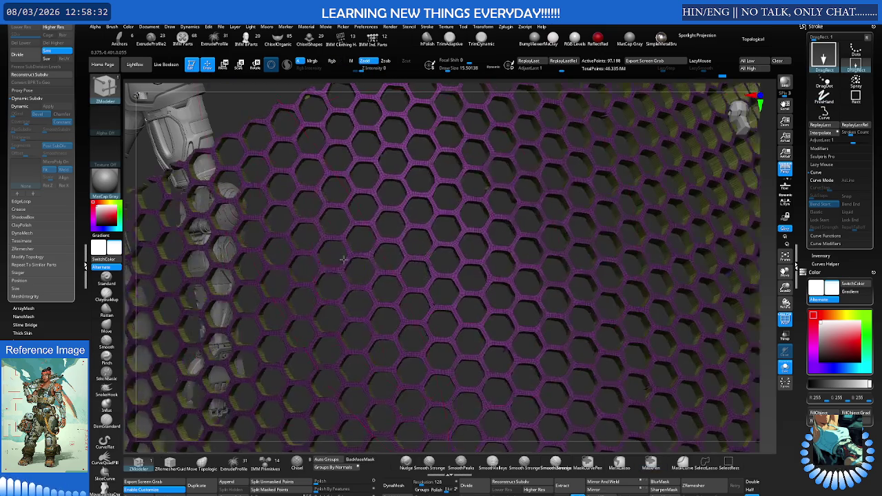
pyautogui.scroll(-5, 355, 251)
# Unhide all the hidden armor around the grille.
pyautogui.press('b')
pyautogui.press('z')
pyautogui.press('m')
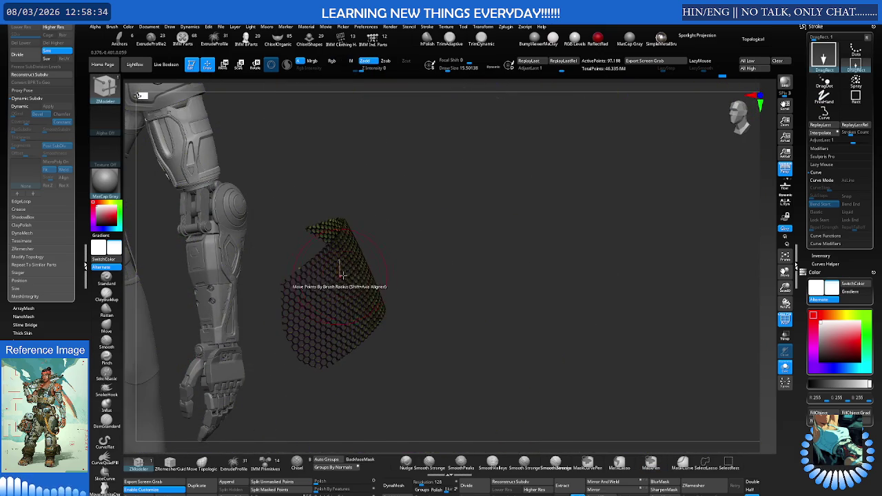
pyautogui.keyDown('ctrl'); pyautogui.keyDown('shift'); pyautogui.click(391, 262); pyautogui.keyUp('shift'); pyautogui.keyUp('ctrl')
pyautogui.moveTo(417, 252); pyautogui.dragTo(414, 250)
# Zoom and orbit around the grille in the arm armor, then make Merged_Recovered_Tool2 active.
pyautogui.press('b')
pyautogui.press('z')
pyautogui.press('m')
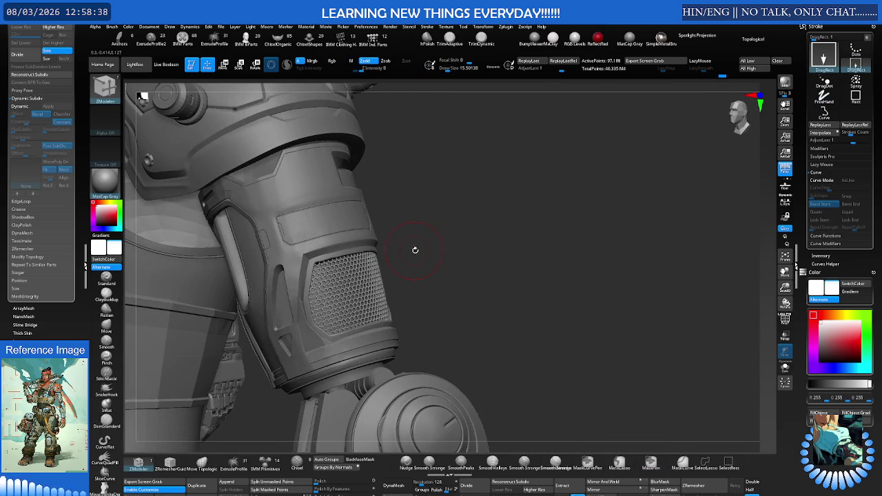
pyautogui.scroll(-2, 419, 237)
pyautogui.scroll(-2, 408, 250)
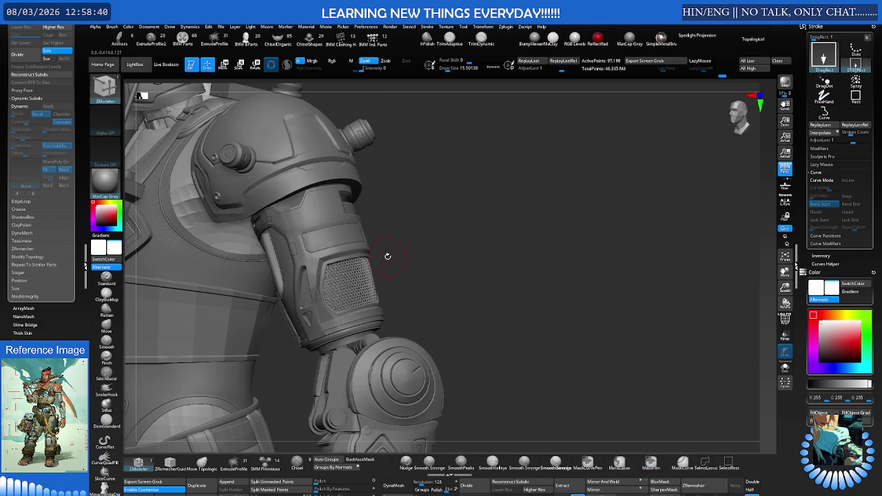
pyautogui.scroll(-2, 386, 256)
pyautogui.scroll(-2, 345, 228)
pyautogui.scroll(-2, 331, 214)
pyautogui.scroll(-2, 348, 207)
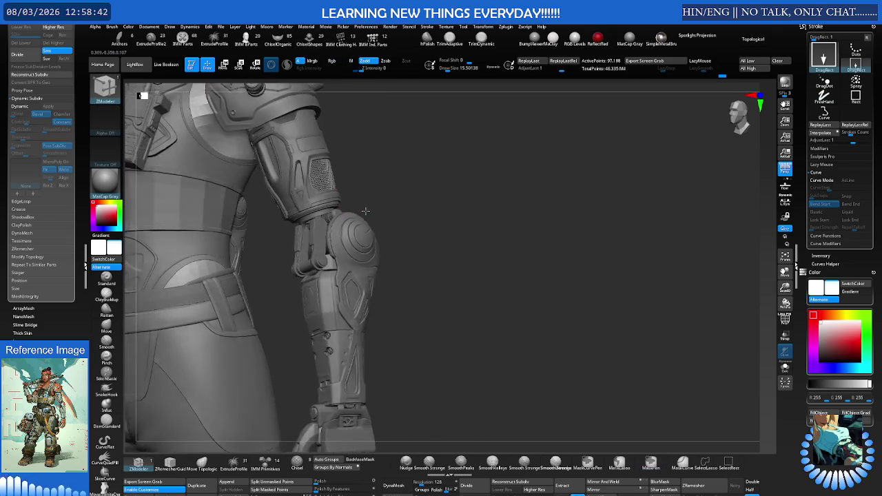
pyautogui.scroll(-2, 362, 207)
pyautogui.scroll(-1, 374, 207)
pyautogui.scroll(2, 373, 208)
pyautogui.scroll(2, 413, 164)
pyautogui.scroll(2, 421, 241)
pyautogui.scroll(2, 409, 216)
pyautogui.scroll(1, 387, 219)
pyautogui.scroll(2, 380, 216)
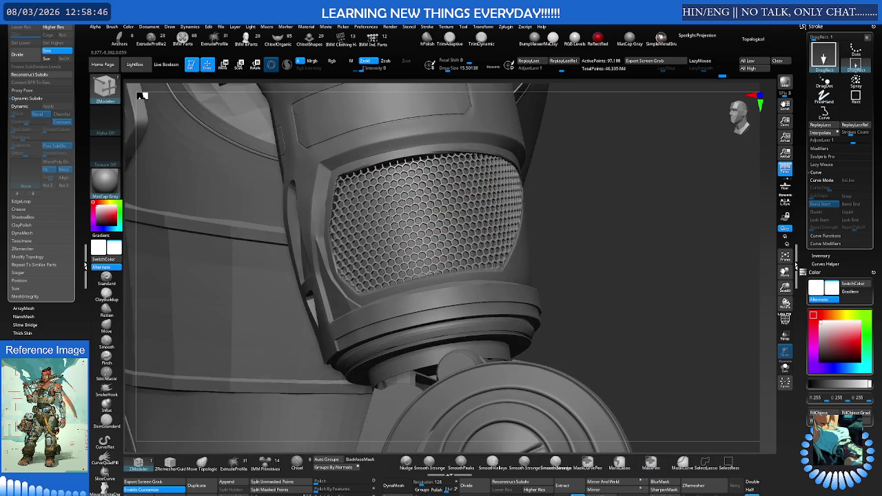
pyautogui.scroll(1, 369, 212)
pyautogui.moveTo(369, 213); pyautogui.dragTo(362, 210, button='right')
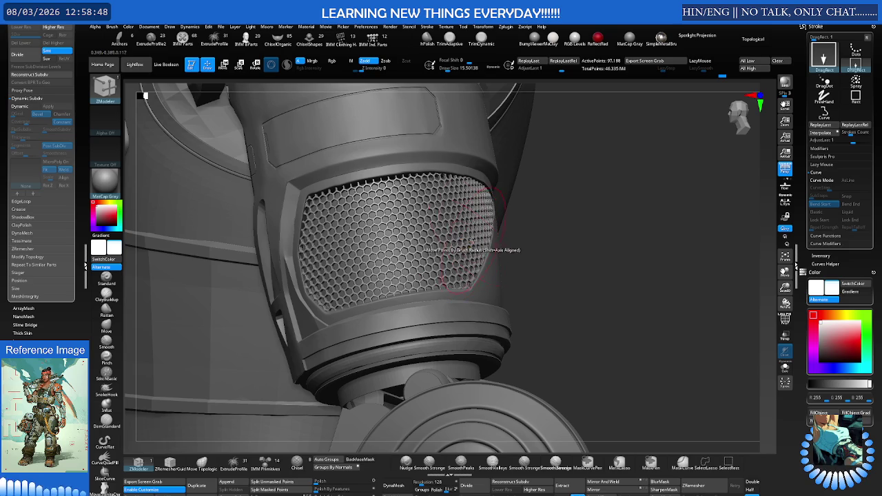
pyautogui.moveTo(417, 152); pyautogui.dragTo(416, 219, button='right')
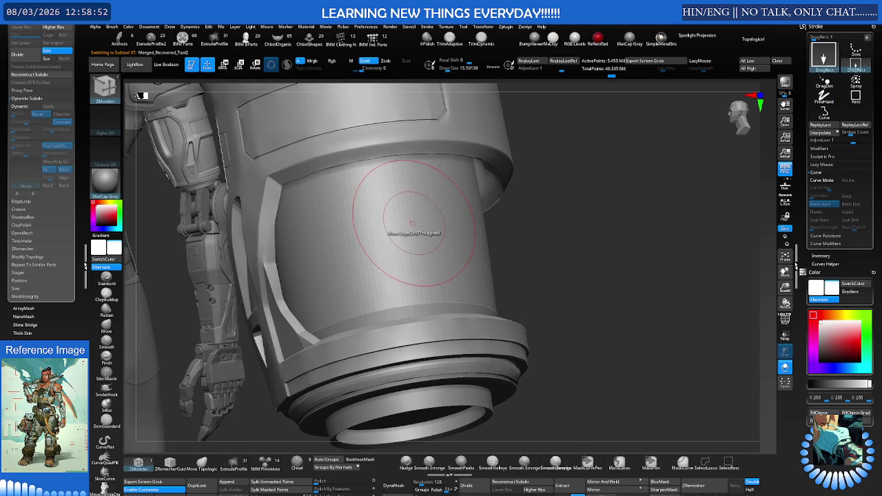
# Isolate the cylinder part, then undo and bring all the arm parts back into view.
pyautogui.moveTo(403, 217); pyautogui.dragTo(412, 212, button='right')
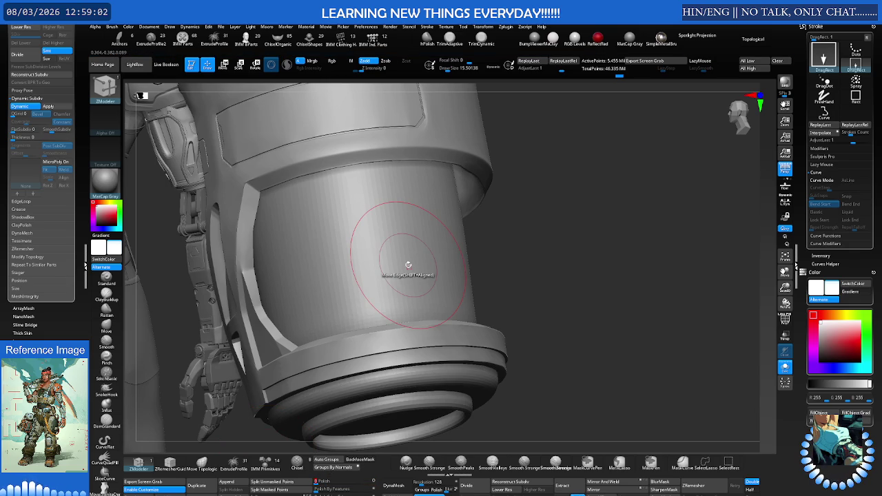
pyautogui.press('ctrl')
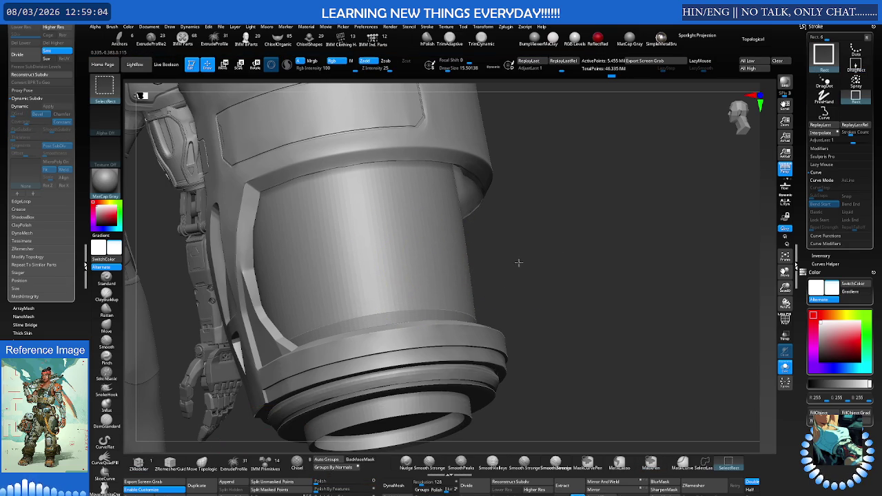
pyautogui.keyDown('ctrl'); pyautogui.keyDown('shift'); pyautogui.click(518, 260); pyautogui.keyUp('shift'); pyautogui.keyUp('ctrl')
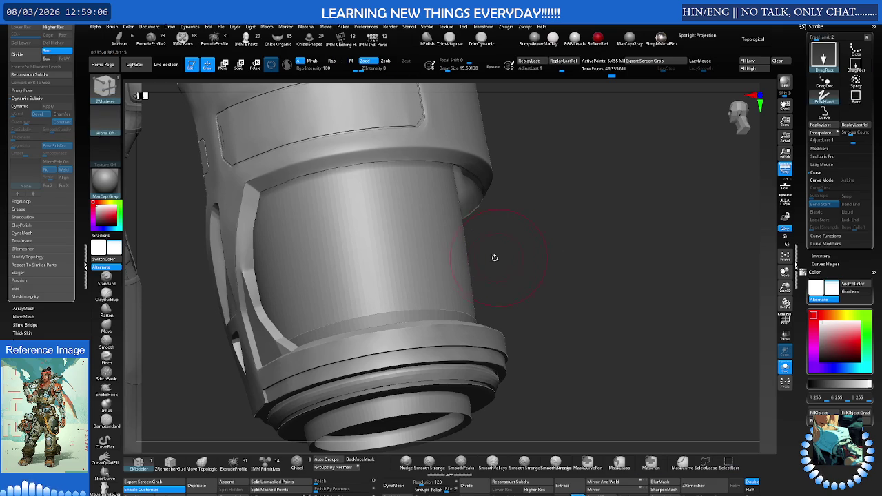
pyautogui.hotkey('ctrl', 'z')
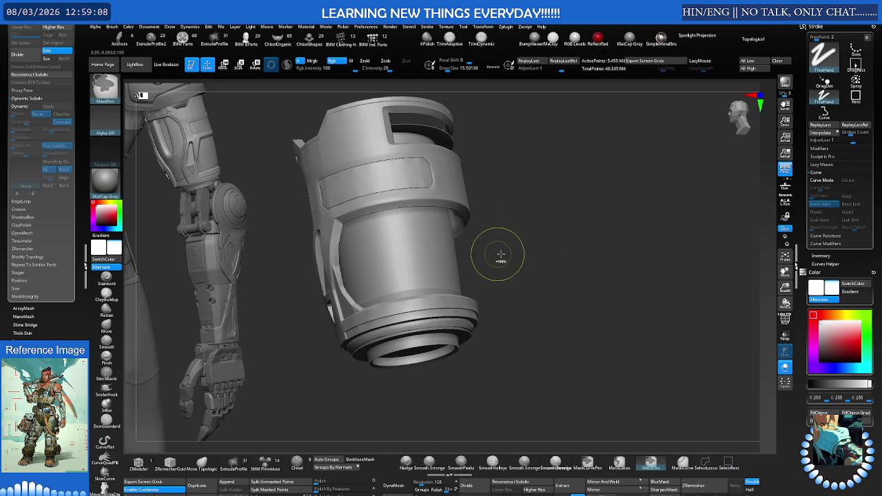
pyautogui.keyDown('ctrl'); pyautogui.keyDown('shift'); pyautogui.click(512, 255); pyautogui.keyUp('shift'); pyautogui.keyUp('ctrl')
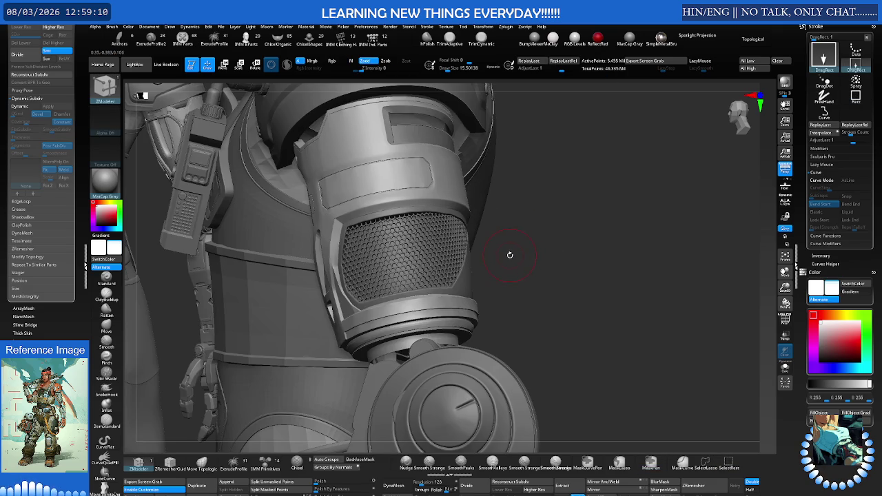
# Select the grille subtool, hide it to expose the bare window, and pick the Standard brush.
pyautogui.moveTo(508, 255); pyautogui.dragTo(482, 267)
pyautogui.keyDown('alt'); pyautogui.click(495, 265); pyautogui.keyUp('alt')
pyautogui.moveTo(495, 265); pyautogui.dragTo(524, 248, button='right')
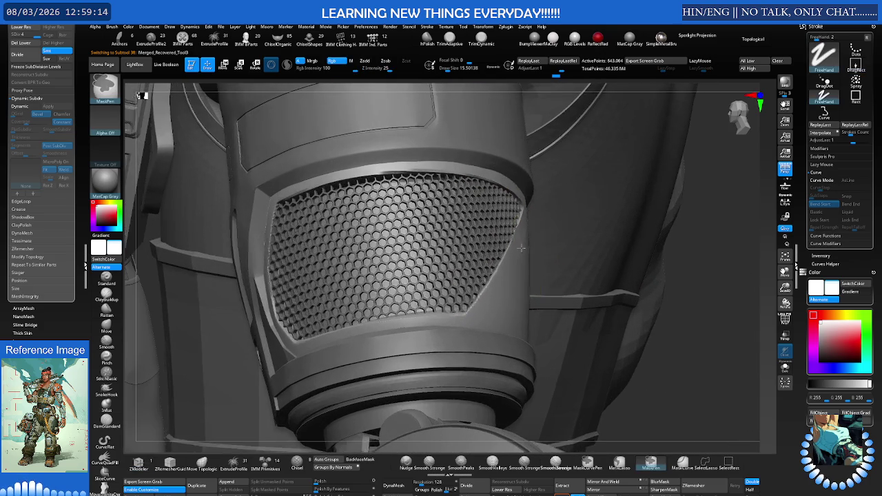
pyautogui.keyDown('alt'); pyautogui.click(394, 232); pyautogui.keyUp('alt')
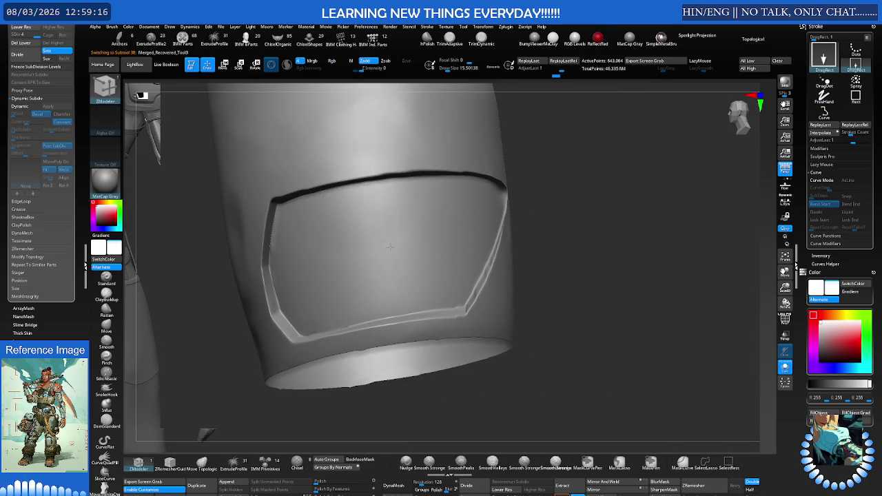
pyautogui.click(106, 278)
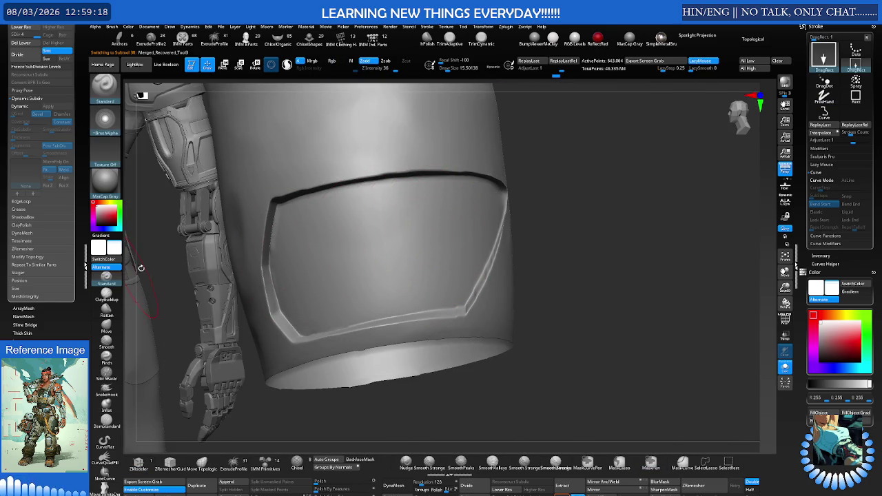
# Stamp a rectangular panel alpha on the recessed window, inspect it, and undo it.
pyautogui.hotkey('alt', 'a')
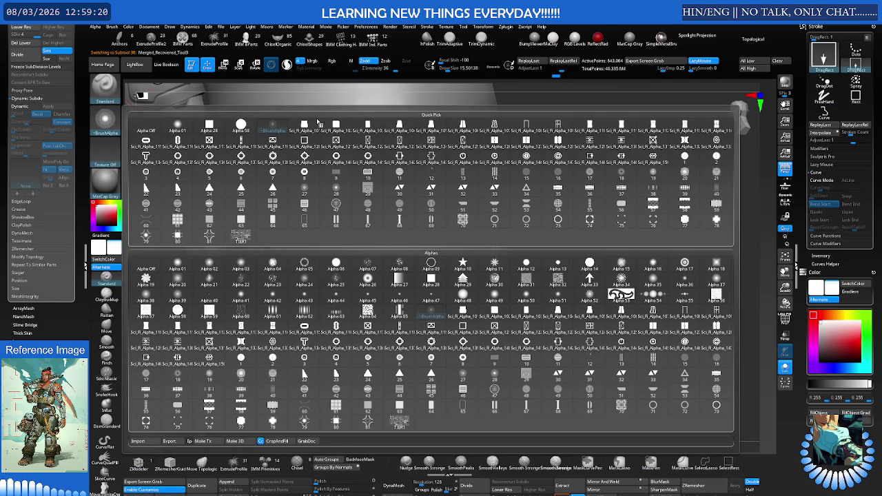
pyautogui.click(367, 189)
pyautogui.moveTo(374, 238); pyautogui.dragTo(384, 303)
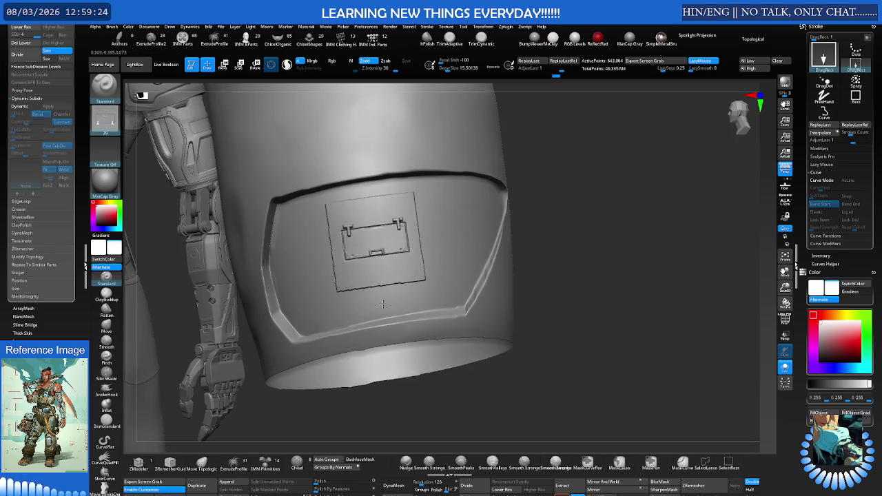
pyautogui.moveTo(384, 303); pyautogui.dragTo(408, 229, button='right')
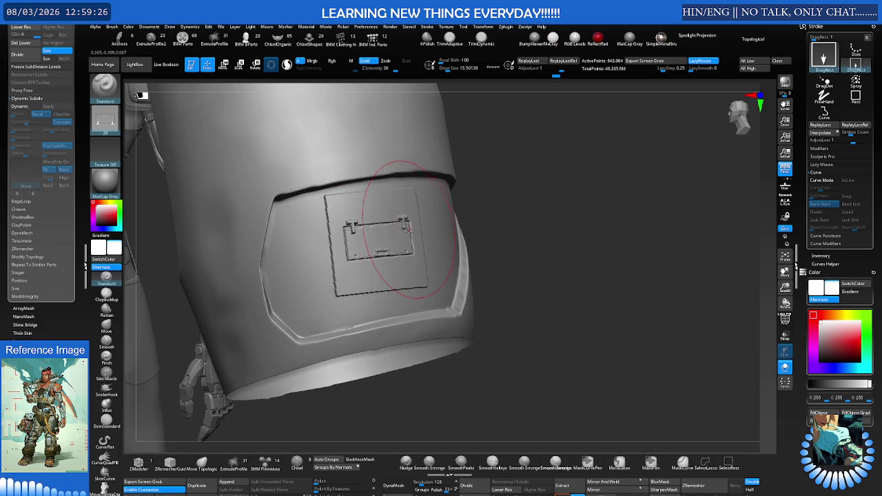
pyautogui.hotkey('ctrl', 'z')
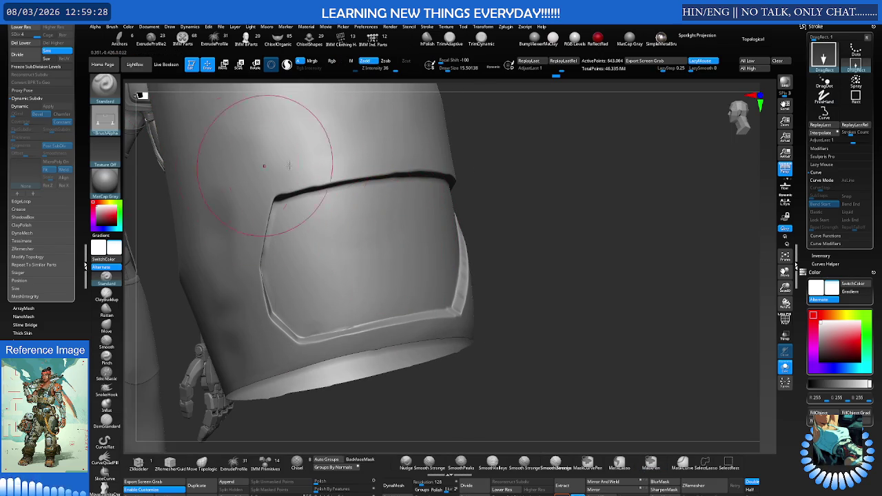
# Try a square-tile alpha stamp on the window and undo it.
pyautogui.rightClick(437, 222)
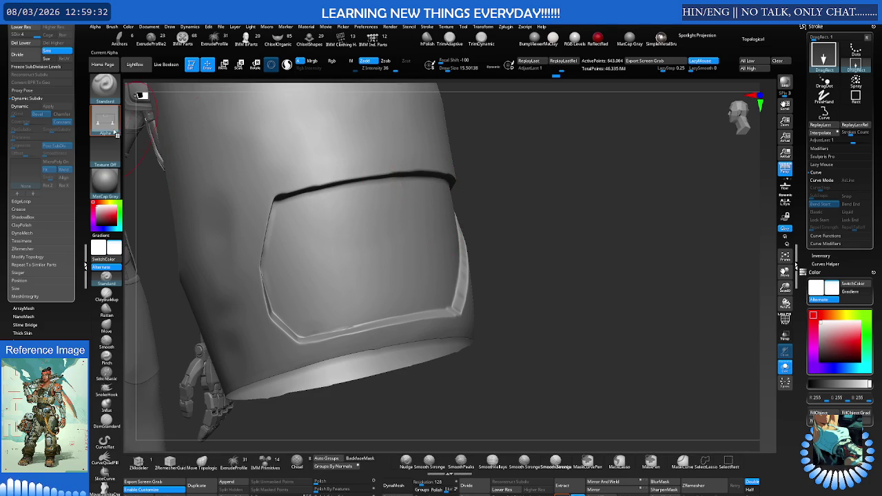
pyautogui.click(114, 131)
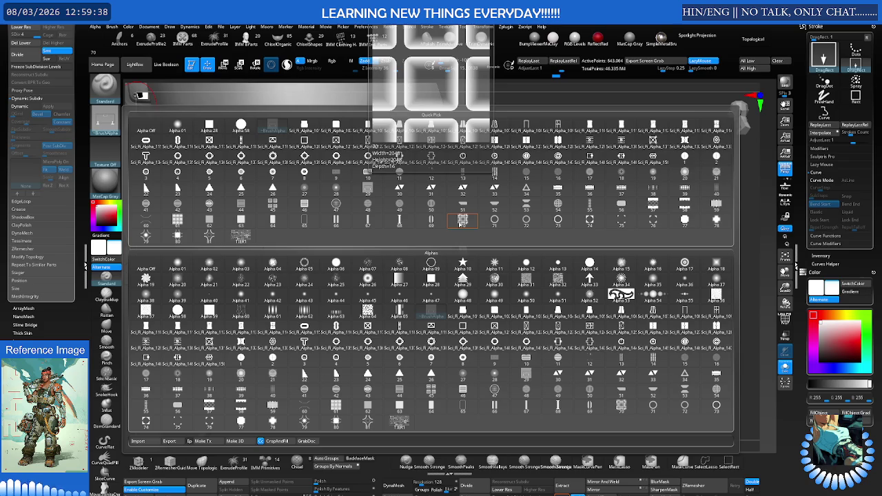
pyautogui.click(462, 221)
pyautogui.moveTo(342, 238)
pyautogui.mouseDown()
pyautogui.moveTo(354, 310)
pyautogui.moveTo(353, 294)
pyautogui.mouseUp()
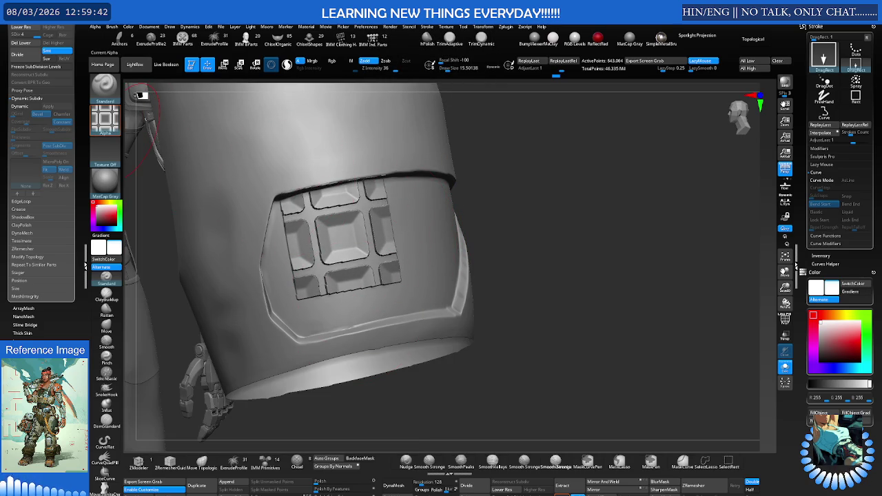
pyautogui.hotkey('ctrl', 'z')
# Try and undo a three-bar alpha stamp, then load a sci-fi vent panel-line alpha.
pyautogui.click(107, 118)
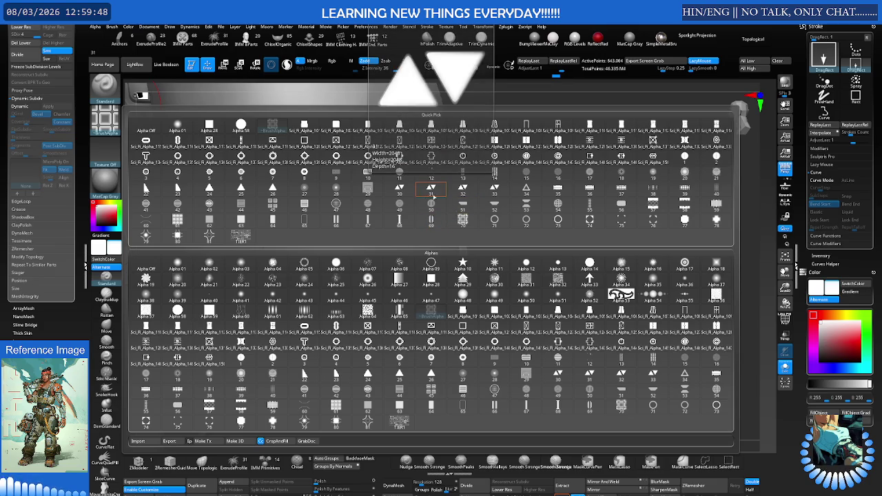
pyautogui.click(502, 178)
pyautogui.moveTo(349, 250)
pyautogui.mouseDown()
pyautogui.moveTo(454, 226)
pyautogui.moveTo(336, 195)
pyautogui.mouseUp()
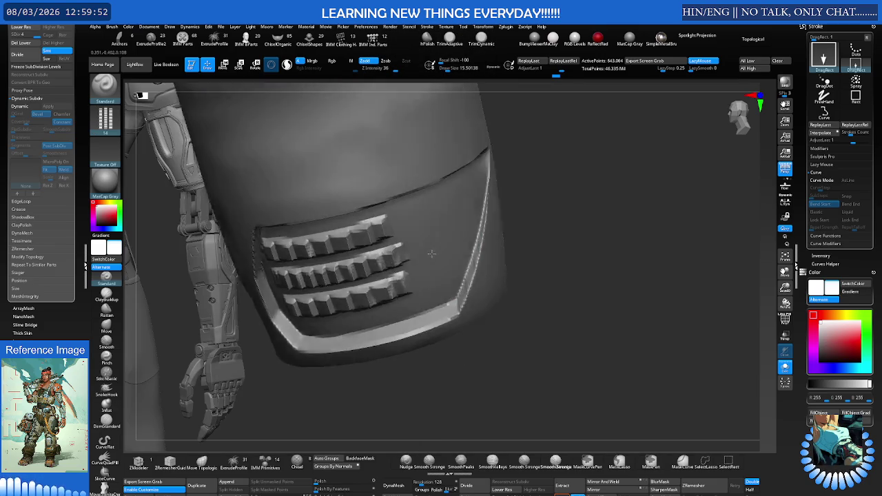
pyautogui.hotkey('ctrl', 'z')
pyautogui.click(104, 121)
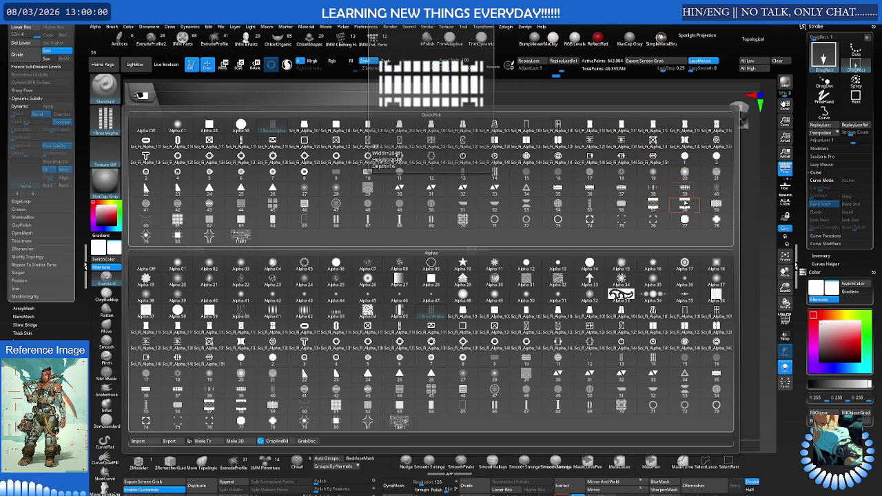
pyautogui.click(682, 204)
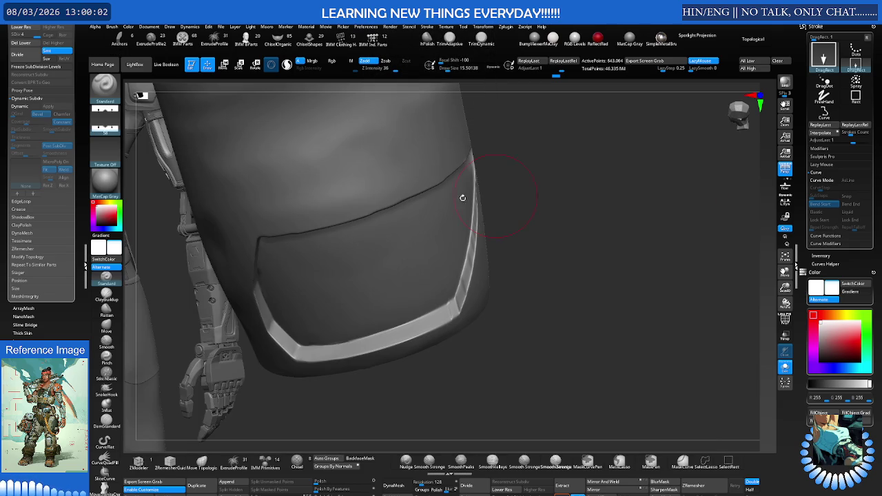
# Stamp panel lines on the armor plate, then redo them smaller at a new angle.
pyautogui.moveTo(375, 266); pyautogui.dragTo(413, 205)
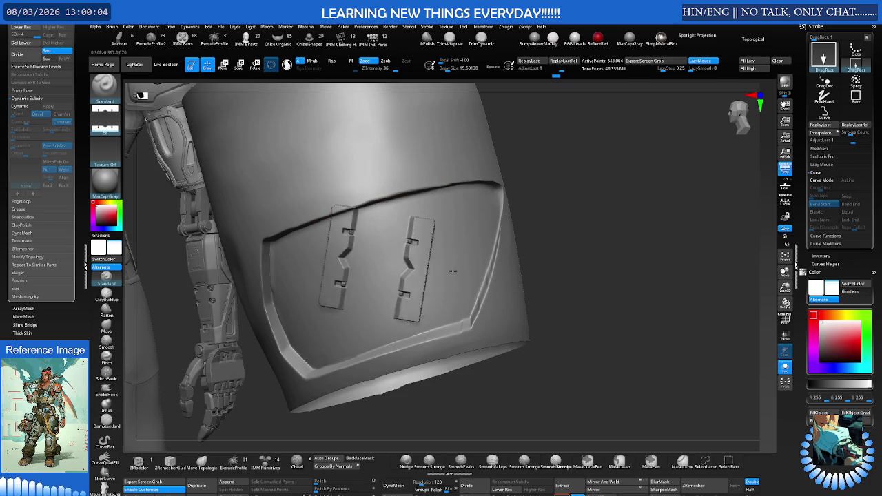
pyautogui.hotkey('ctrl', 'z')
pyautogui.moveTo(397, 259)
pyautogui.mouseDown()
pyautogui.moveTo(415, 216)
pyautogui.moveTo(393, 173)
pyautogui.moveTo(418, 191)
pyautogui.moveTo(380, 216)
pyautogui.mouseUp()
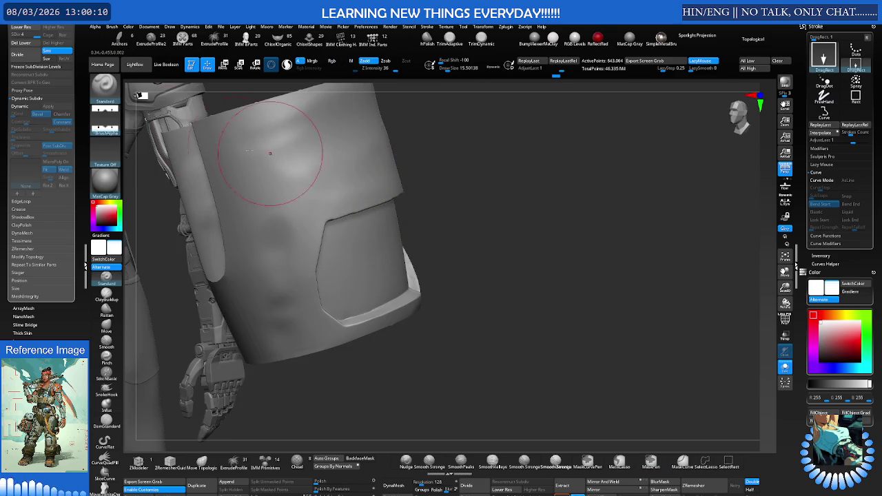
# Try stamping the grid alpha into the window at Z Intensity 11, then undo the faint result.
pyautogui.click(107, 121)
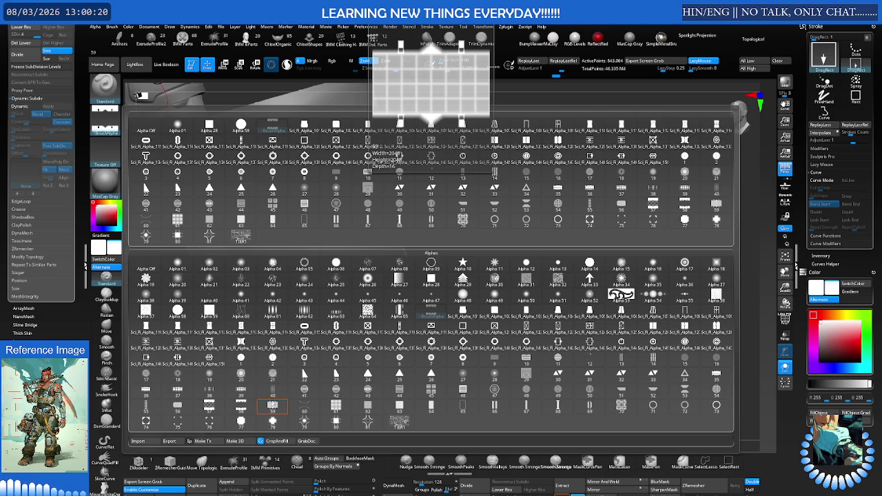
pyautogui.click(272, 405)
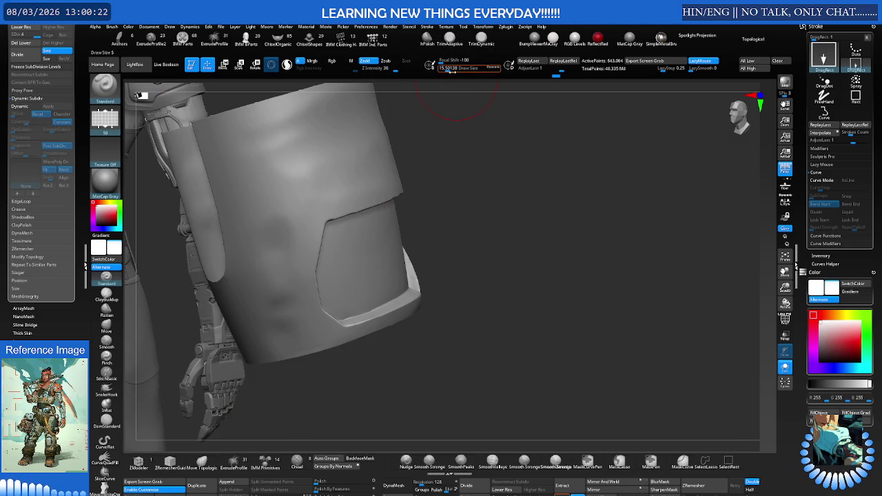
pyautogui.moveTo(391, 74); pyautogui.dragTo(367, 74)
pyautogui.moveTo(328, 181); pyautogui.dragTo(403, 169)
pyautogui.moveTo(517, 311)
pyautogui.mouseDown()
pyautogui.moveTo(408, 252)
pyautogui.moveTo(383, 176)
pyautogui.mouseUp()
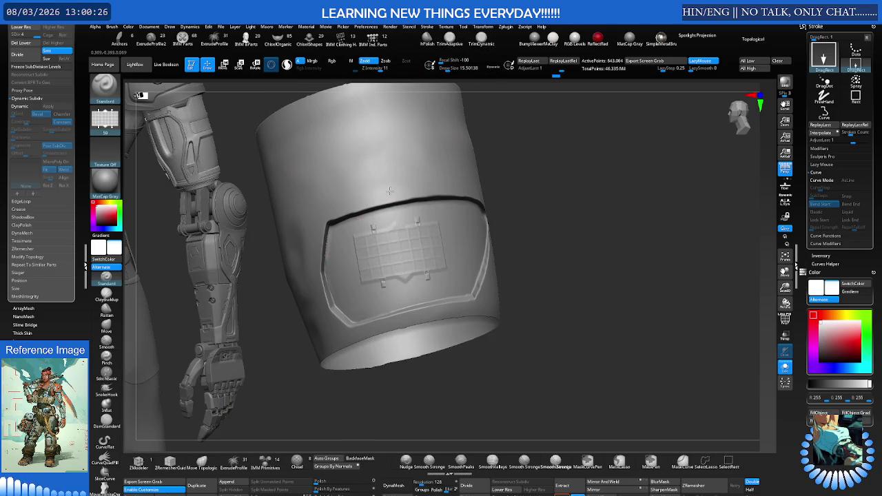
pyautogui.moveTo(383, 176)
pyautogui.mouseDown(button='right')
pyautogui.moveTo(426, 216)
pyautogui.moveTo(411, 159)
pyautogui.mouseUp(button='right')
pyautogui.hotkey('ctrl', 'z')
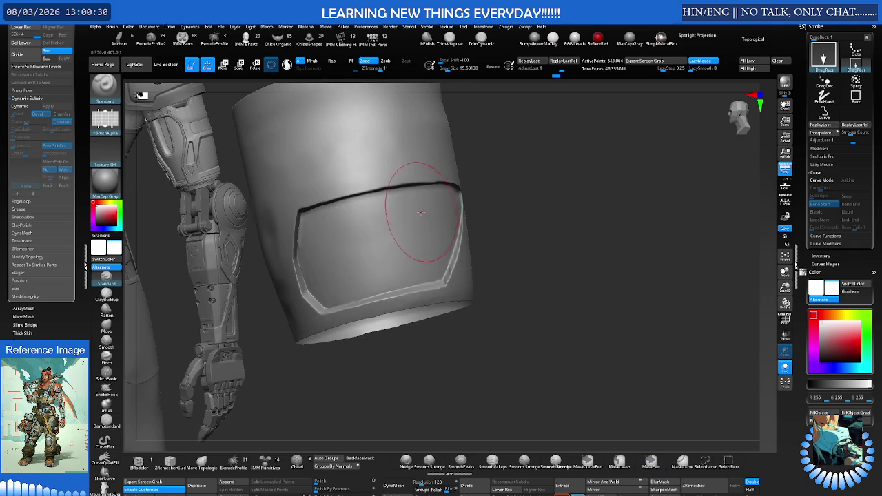
# Restamp the grid panel into the window at Z Intensity 25 and inspect it up close.
pyautogui.moveTo(382, 70); pyautogui.dragTo(391, 109)
pyautogui.moveTo(391, 240); pyautogui.dragTo(364, 159)
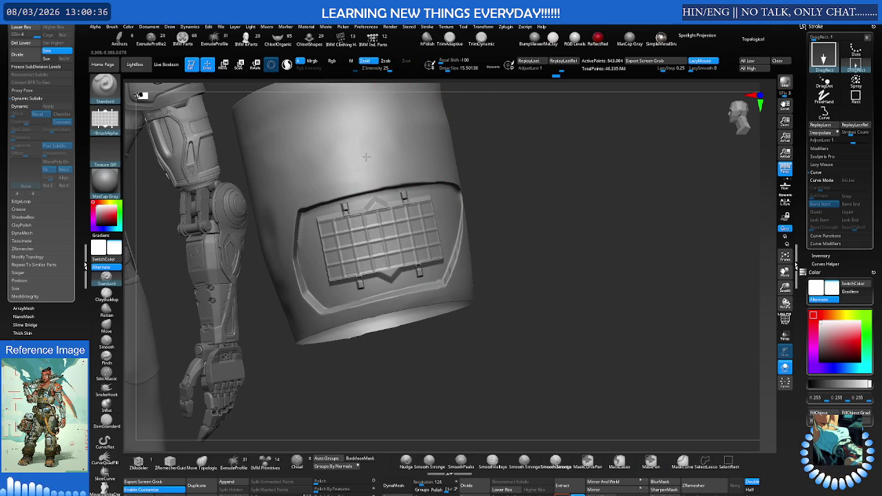
pyautogui.moveTo(363, 157)
pyautogui.mouseDown(button='right')
pyautogui.moveTo(485, 178)
pyautogui.moveTo(433, 171)
pyautogui.moveTo(427, 185)
pyautogui.mouseUp(button='right')
pyautogui.moveTo(466, 163)
pyautogui.mouseDown(button='right')
pyautogui.moveTo(337, 191)
pyautogui.moveTo(367, 186)
pyautogui.moveTo(355, 193)
pyautogui.mouseUp(button='right')
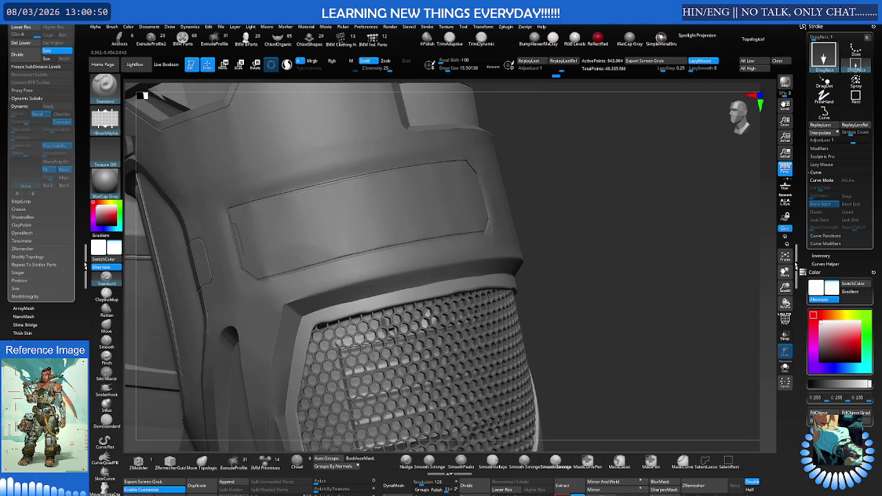
# Select the front armor plate above the grille and choose the triangle alpha.
pyautogui.keyDown('alt'); pyautogui.click(345, 197); pyautogui.keyUp('alt')
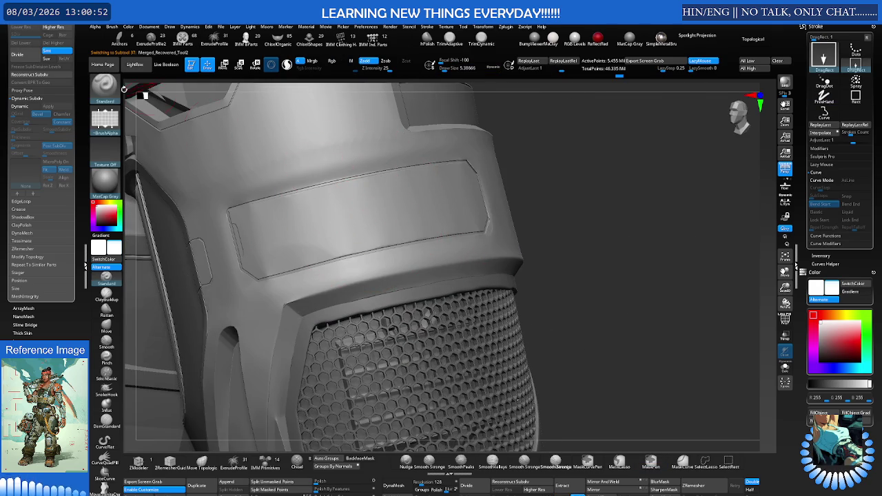
pyautogui.click(104, 89)
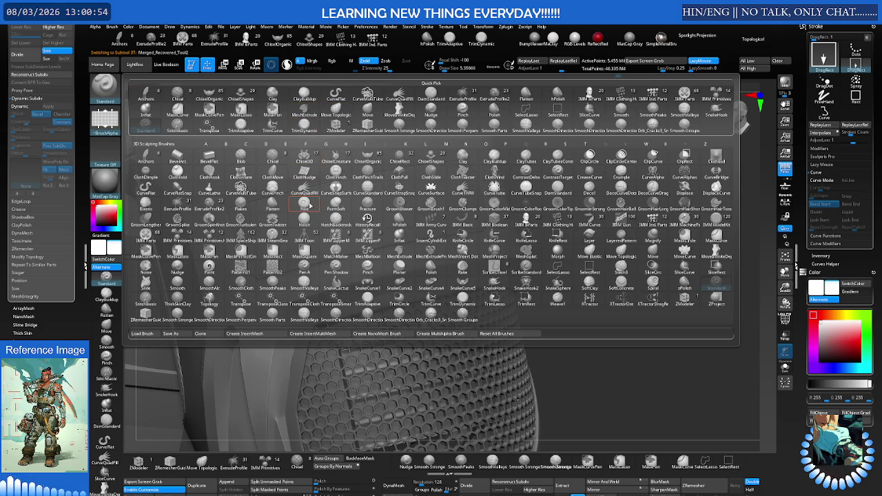
pyautogui.click(106, 120)
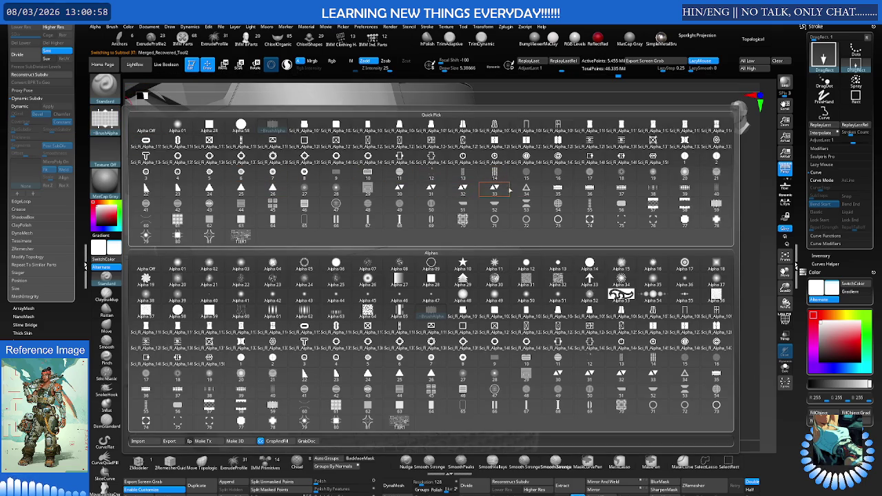
pyautogui.moveTo(367, 375)
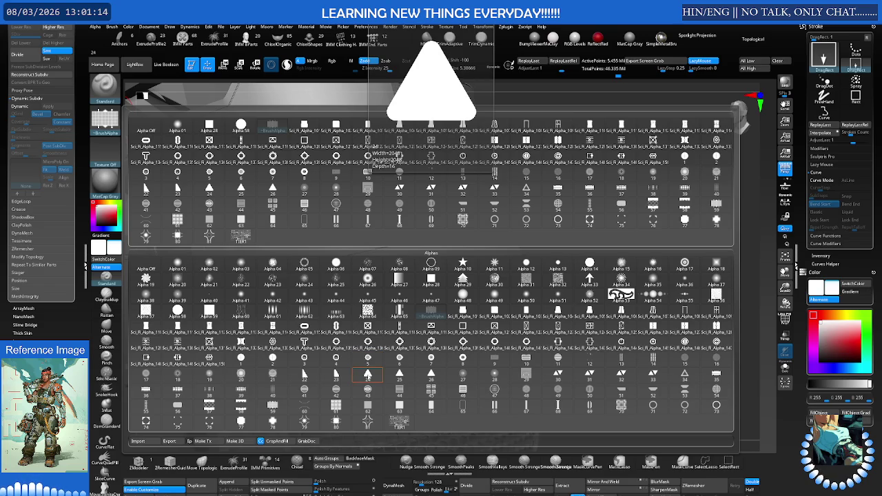
pyautogui.click(368, 374)
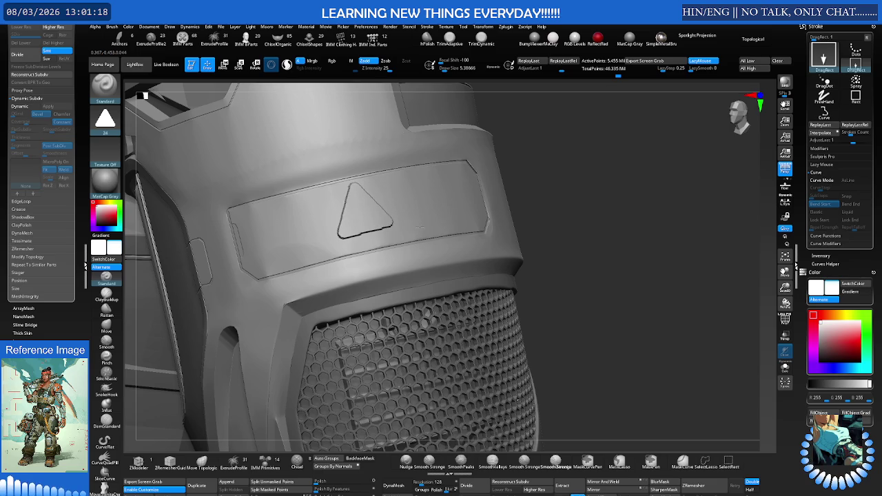
# Stamp a small triangle on the visor panel, then undo it to leave the panel plain.
pyautogui.hotkey('ctrl', 'z')
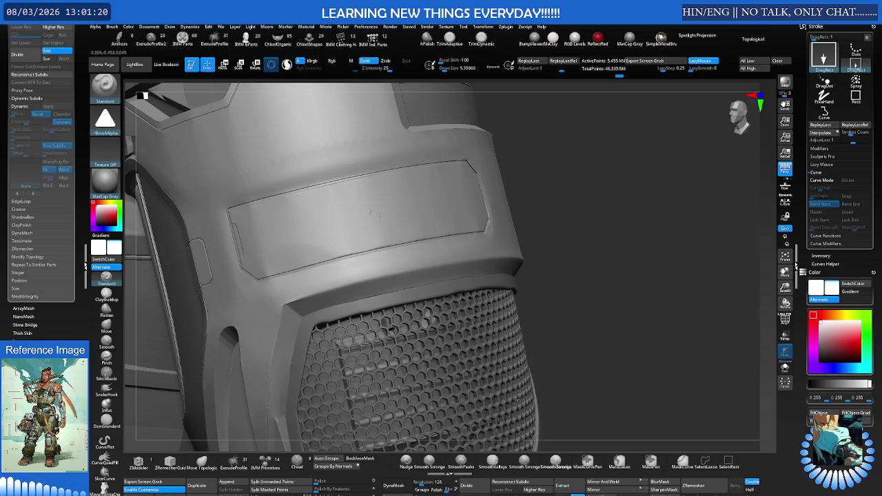
pyautogui.moveTo(423, 225); pyautogui.dragTo(360, 219)
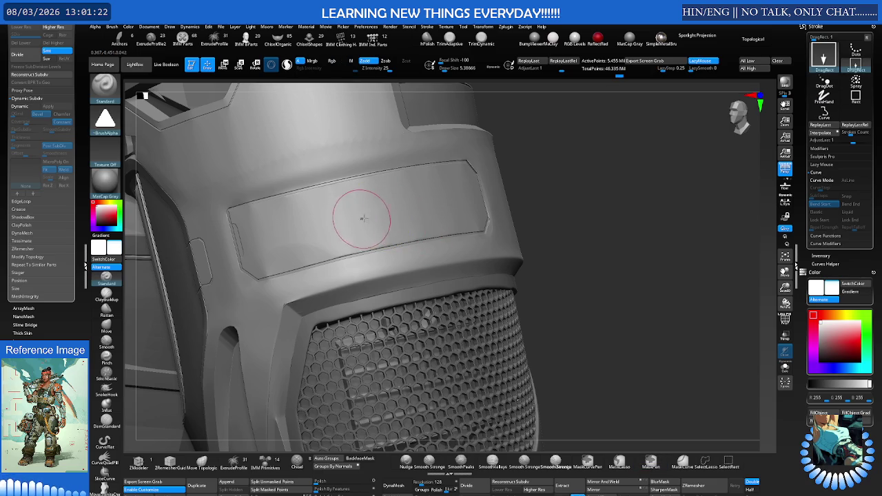
pyautogui.moveTo(426, 225)
pyautogui.mouseDown()
pyautogui.moveTo(389, 221)
pyautogui.moveTo(442, 234)
pyautogui.moveTo(419, 216)
pyautogui.mouseUp()
pyautogui.hotkey('ctrl', 'z')
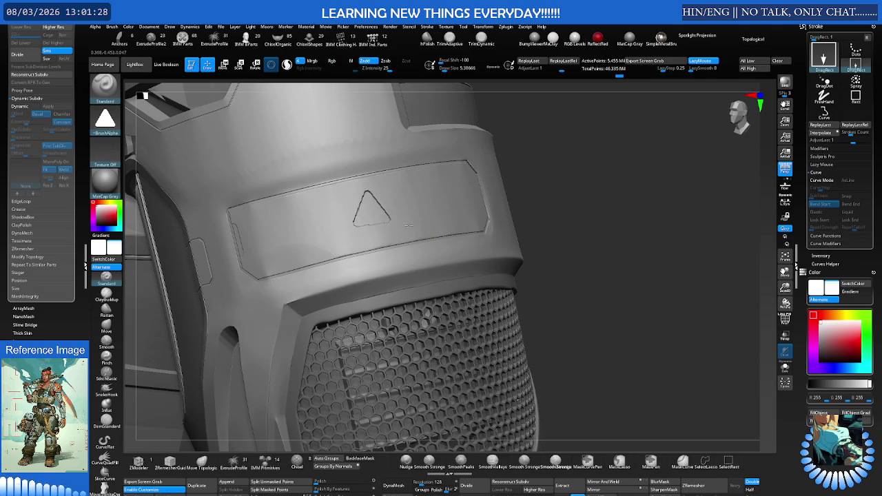
pyautogui.moveTo(430, 205)
pyautogui.keyDown('ctrl'); pyautogui.mouseDown(button='right')
pyautogui.moveTo(334, 200)
pyautogui.moveTo(438, 179)
pyautogui.mouseUp(button='right'); pyautogui.keyUp('ctrl')
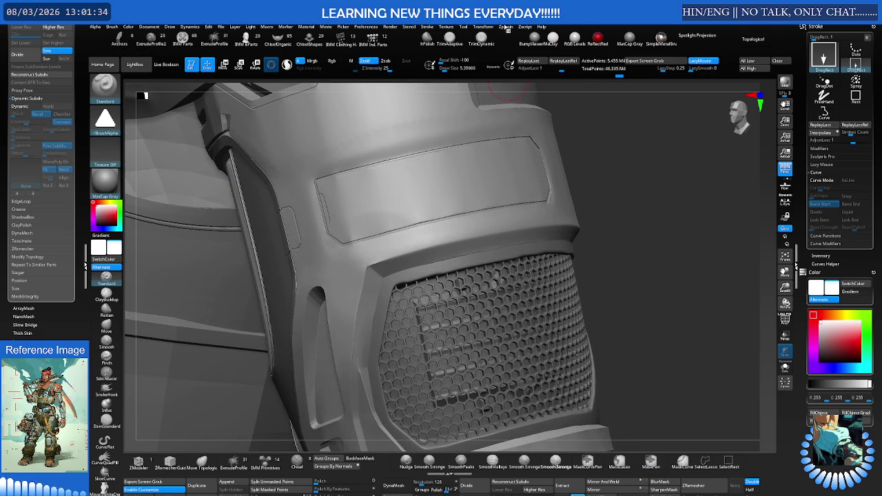
# Generate a 'GKEY' 3D text mesh with Text 3D & Vector Shapes and frame it.
pyautogui.click(505, 29)
pyautogui.moveTo(525, 26)
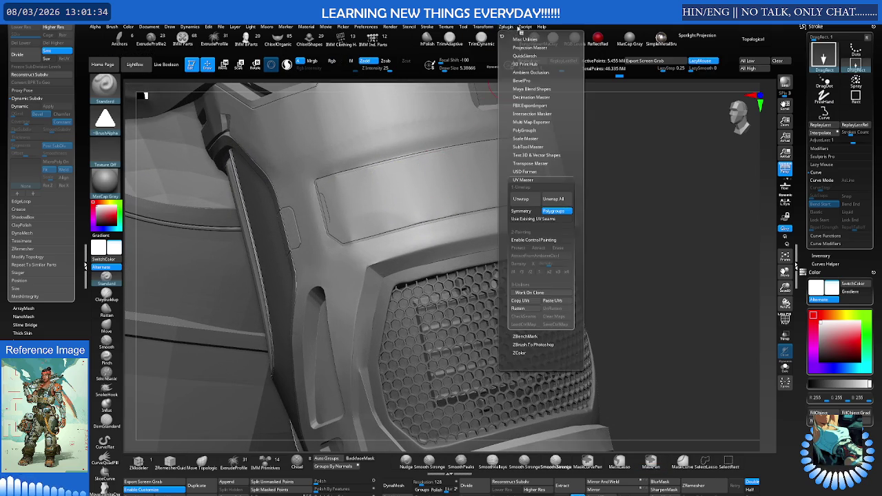
pyautogui.click(530, 155)
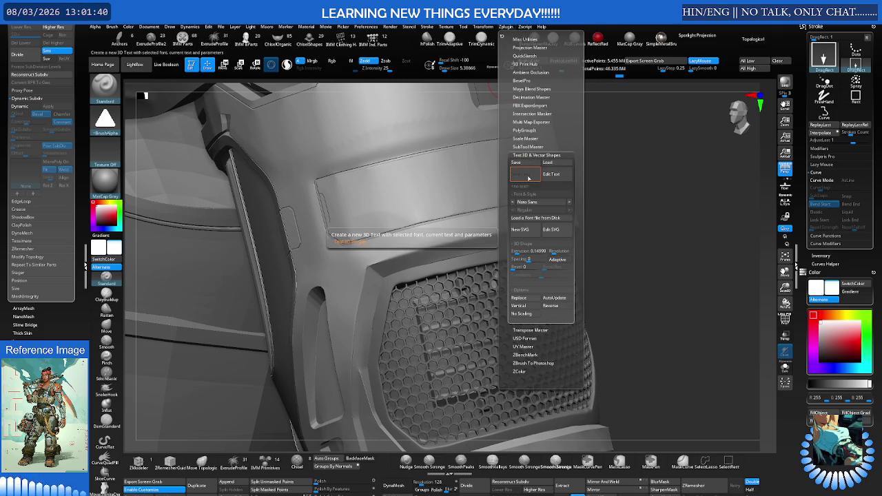
pyautogui.click(529, 178)
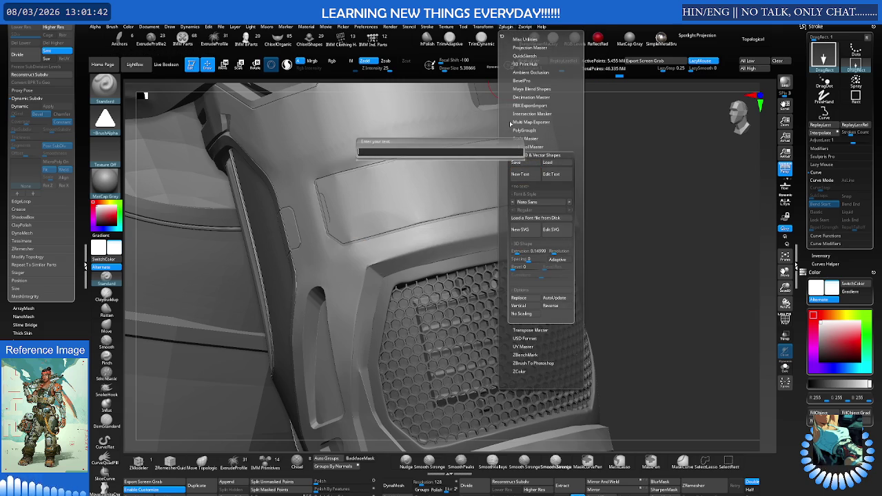
pyautogui.write('GREY')
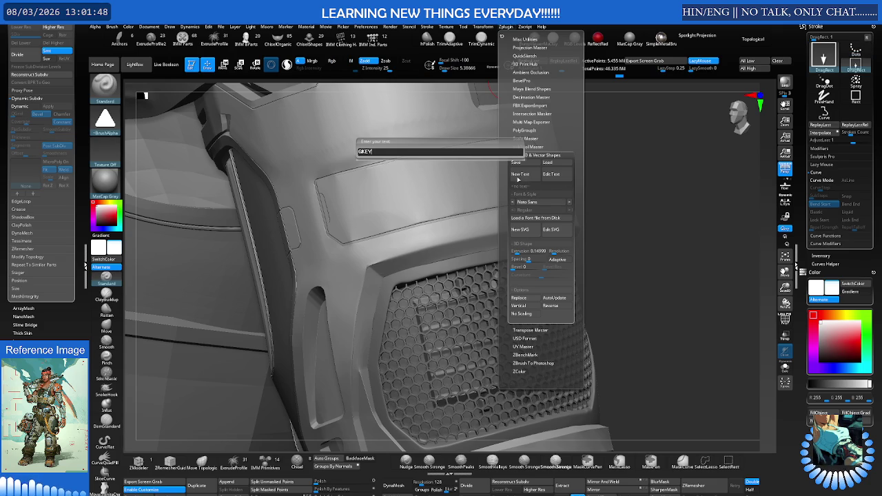
pyautogui.press('Return')
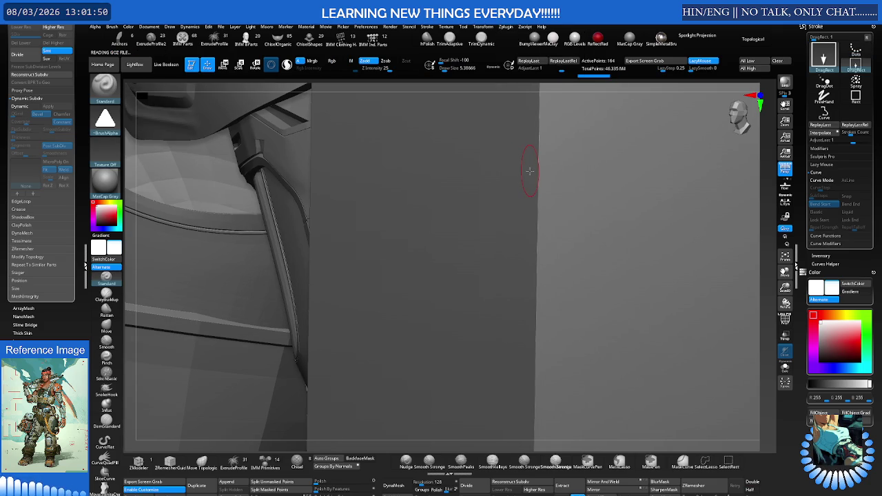
pyautogui.press('f')
pyautogui.moveTo(548, 183)
pyautogui.mouseDown()
pyautogui.moveTo(558, 195)
pyautogui.moveTo(481, 193)
pyautogui.mouseUp()
# Switch to the Transpose move gizmo and zoom in on the shoulder armour.
pyautogui.press('w')
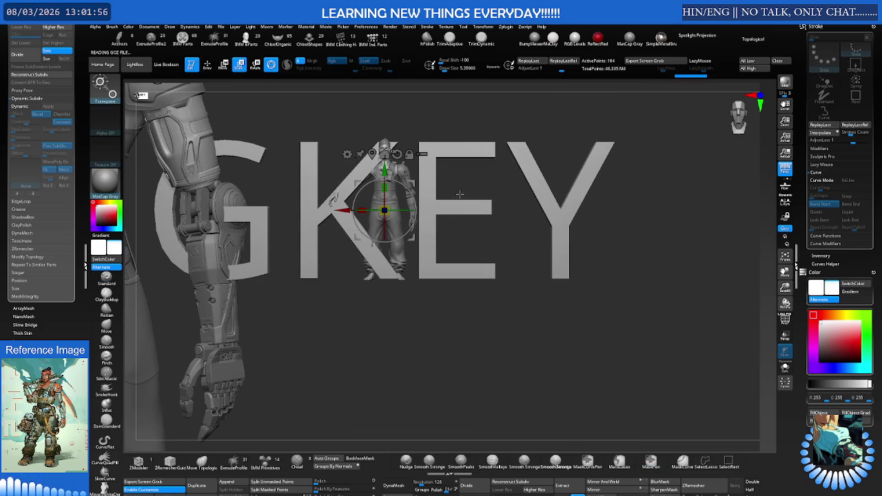
pyautogui.hotkey('ctrl', 'shift', 's')
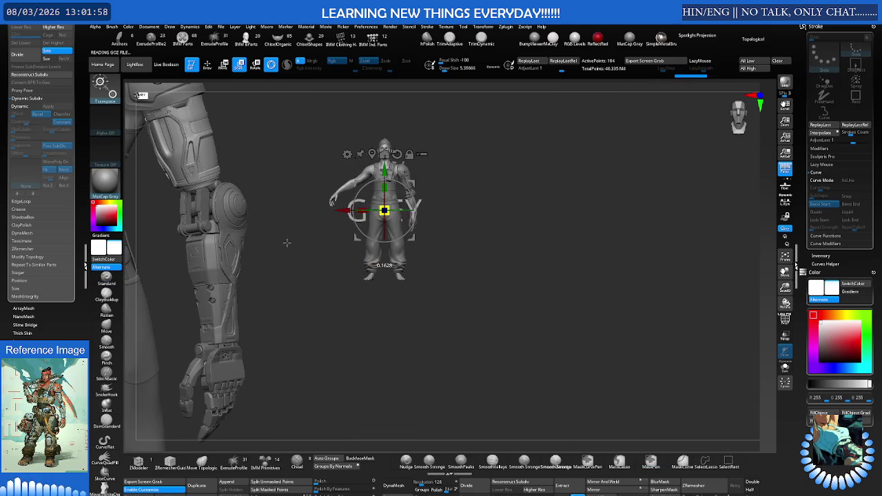
pyautogui.moveTo(505, 196)
pyautogui.keyDown('alt'); pyautogui.mouseDown()
pyautogui.moveTo(483, 202)
pyautogui.moveTo(466, 253)
pyautogui.moveTo(411, 264)
pyautogui.moveTo(431, 274)
pyautogui.mouseUp(); pyautogui.keyUp('alt')
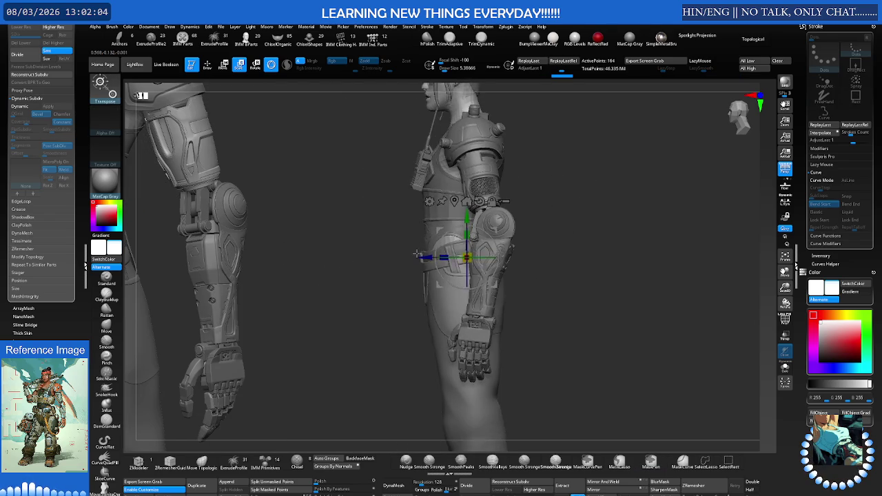
pyautogui.keyDown('alt'); pyautogui.moveTo(447, 308); pyautogui.dragTo(458, 308); pyautogui.keyUp('alt')
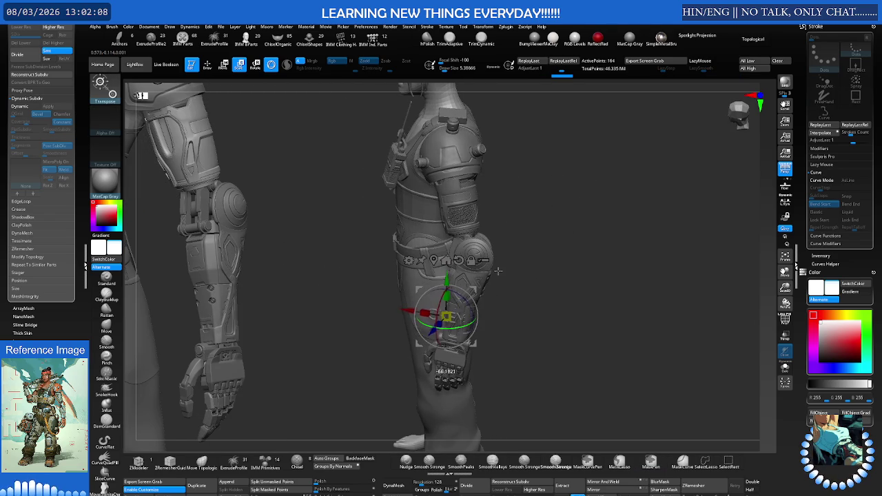
pyautogui.moveTo(512, 266); pyautogui.dragTo(476, 282)
pyautogui.click(451, 256)
pyautogui.click(423, 207)
# Move and rotate the GKEY letters onto the chest armour plate, facing outward.
pyautogui.moveTo(503, 207)
pyautogui.keyDown('alt'); pyautogui.mouseDown()
pyautogui.moveTo(503, 187)
pyautogui.moveTo(429, 212)
pyautogui.mouseUp(); pyautogui.keyUp('alt')
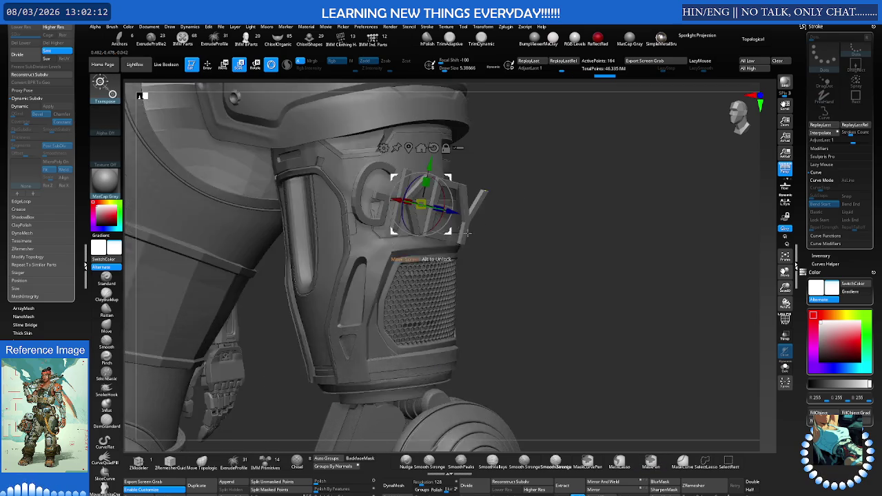
pyautogui.moveTo(378, 224)
pyautogui.mouseDown()
pyautogui.moveTo(348, 224)
pyautogui.moveTo(344, 202)
pyautogui.mouseUp()
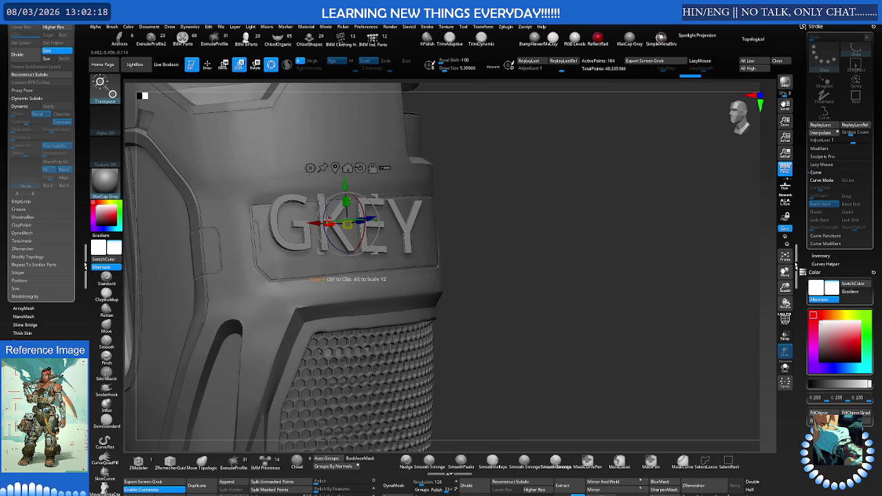
pyautogui.moveTo(337, 221)
pyautogui.mouseDown()
pyautogui.moveTo(325, 219)
pyautogui.moveTo(344, 225)
pyautogui.mouseUp()
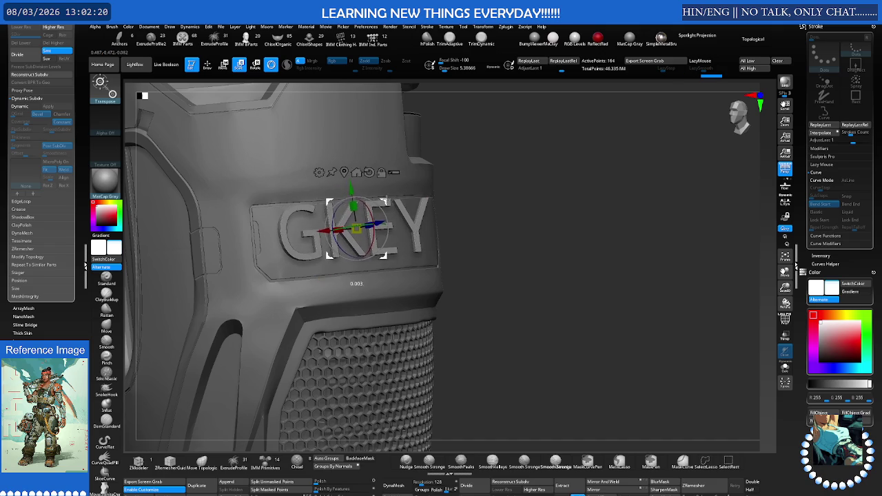
pyautogui.moveTo(345, 224)
pyautogui.mouseDown(button='right')
pyautogui.moveTo(375, 207)
pyautogui.moveTo(345, 228)
pyautogui.moveTo(287, 218)
pyautogui.mouseUp(button='right')
pyautogui.rightClick(287, 217)
pyautogui.moveTo(200, 248); pyautogui.dragTo(530, 265)
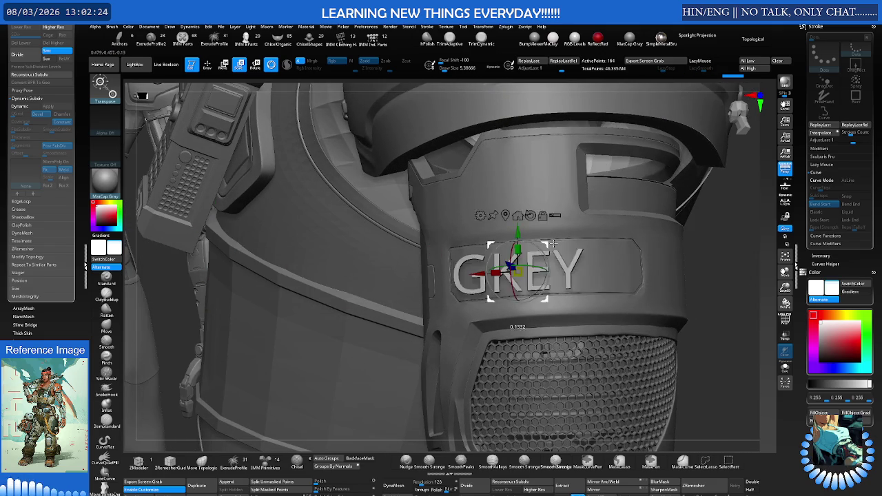
pyautogui.moveTo(603, 236); pyautogui.dragTo(541, 269, button='right')
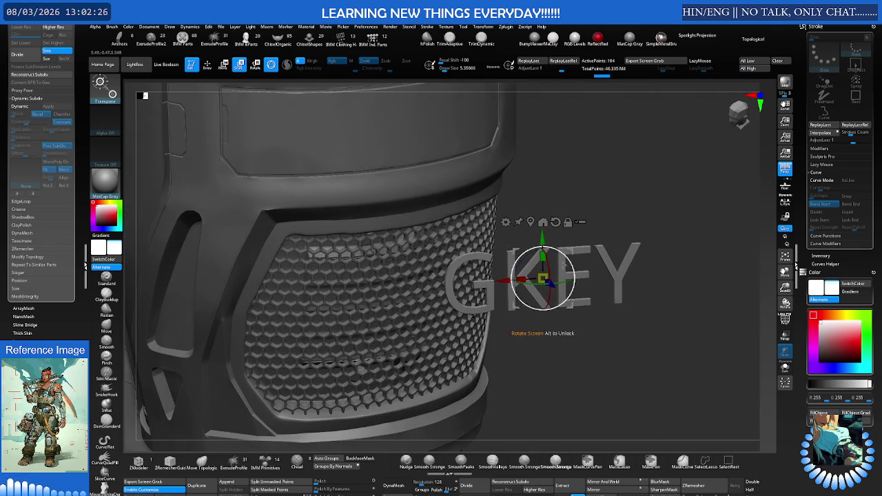
# Orbit around the lettered band above the grille, undoing two accidental changes to the letters.
pyautogui.moveTo(541, 269); pyautogui.dragTo(469, 170)
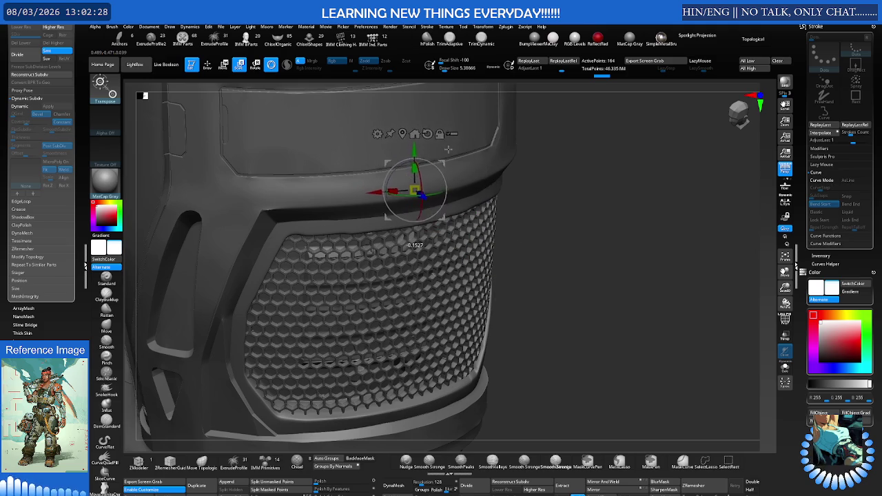
pyautogui.moveTo(469, 170)
pyautogui.mouseDown(button='right')
pyautogui.moveTo(434, 277)
pyautogui.moveTo(459, 272)
pyautogui.mouseUp(button='right')
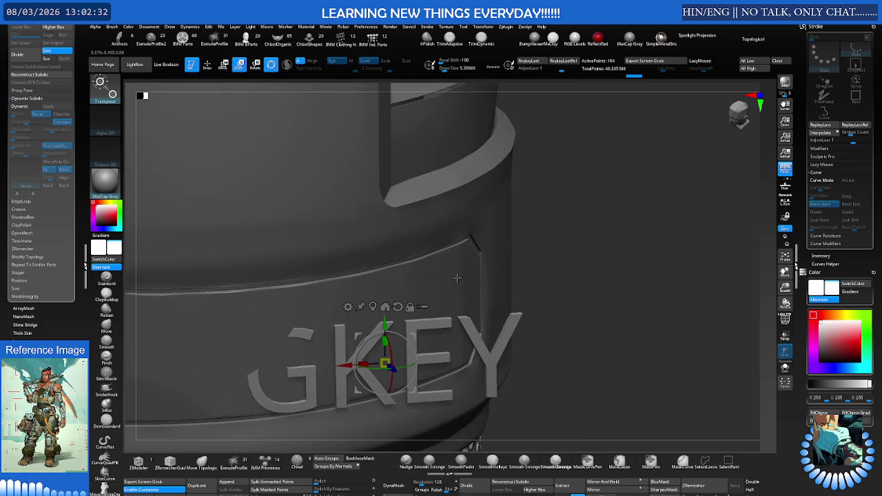
pyautogui.moveTo(424, 318); pyautogui.dragTo(510, 219, button='right')
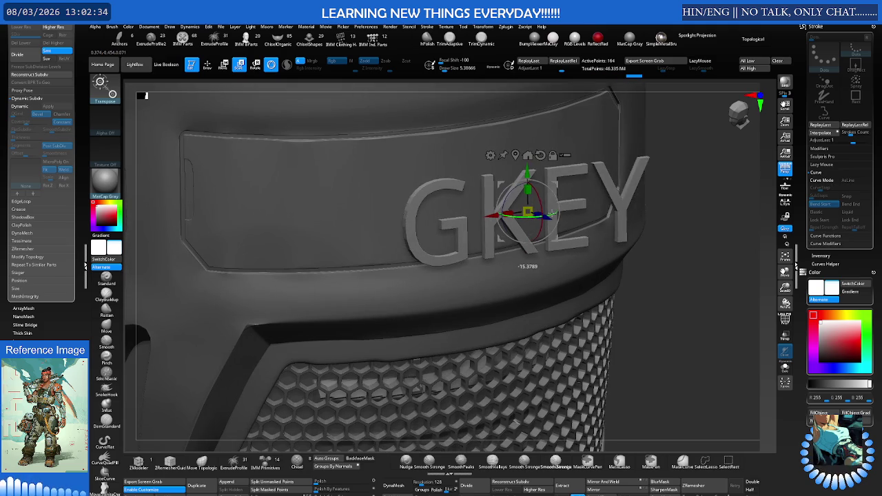
pyautogui.moveTo(536, 214); pyautogui.dragTo(492, 170)
pyautogui.hotkey('ctrl', 'z')
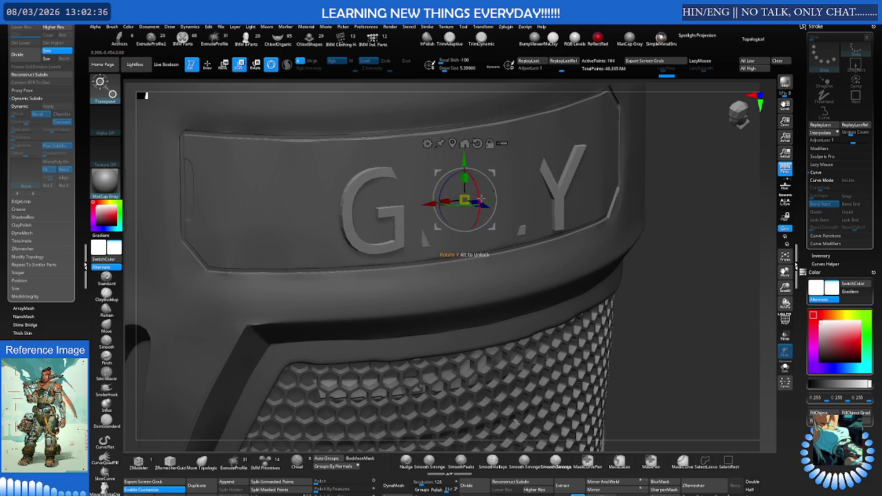
pyautogui.hotkey('ctrl', 'z')
pyautogui.moveTo(454, 179)
pyautogui.mouseDown(button='right')
pyautogui.moveTo(472, 214)
pyautogui.moveTo(359, 219)
pyautogui.moveTo(525, 204)
pyautogui.moveTo(448, 236)
pyautogui.moveTo(496, 249)
pyautogui.moveTo(482, 265)
pyautogui.moveTo(527, 240)
pyautogui.mouseUp(button='right')
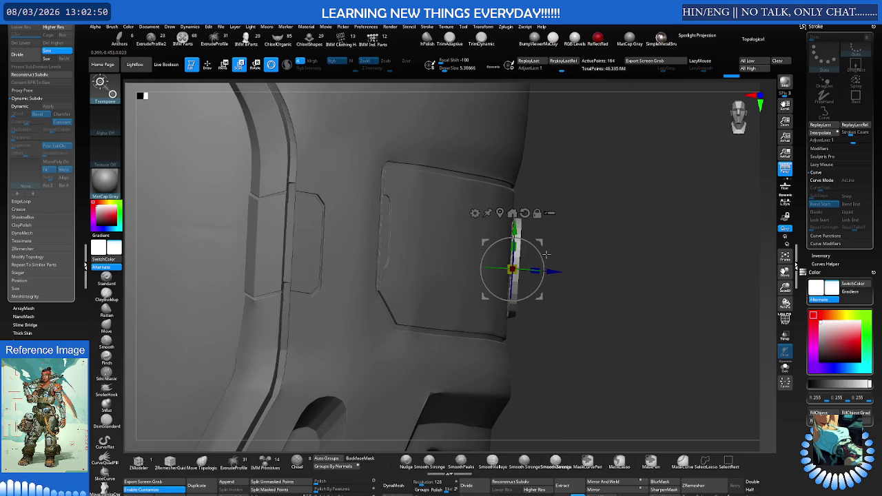
pyautogui.moveTo(527, 240)
pyautogui.mouseDown(button='right')
pyautogui.moveTo(491, 250)
pyautogui.moveTo(483, 230)
pyautogui.mouseUp(button='right')
pyautogui.click(483, 231)
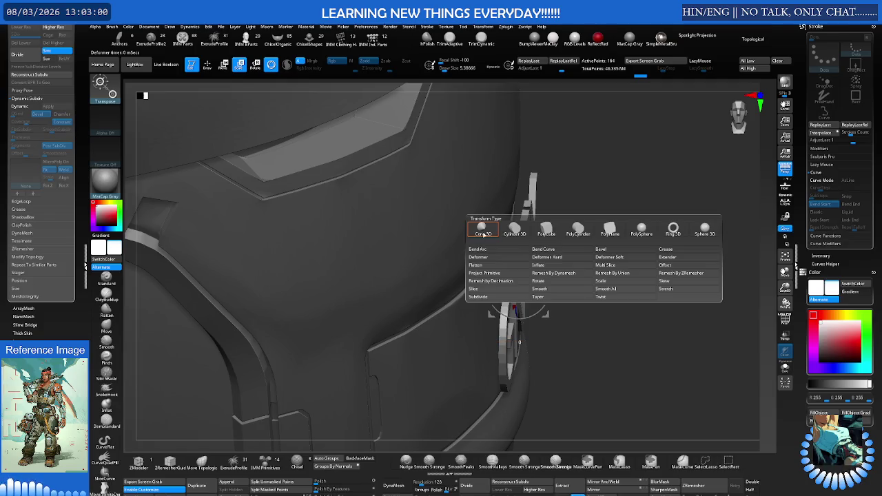
# Apply a bend curve deformer to the GKEY letters and start curving them along the plate.
pyautogui.click(548, 251)
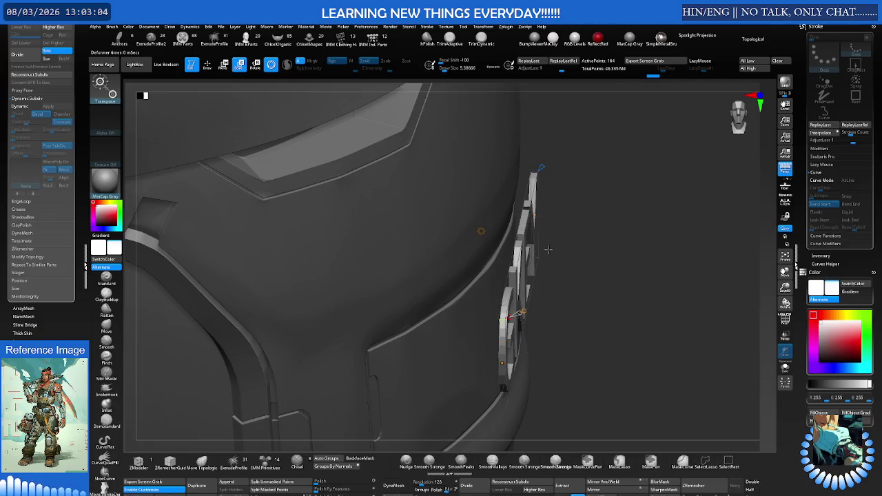
pyautogui.moveTo(537, 248); pyautogui.dragTo(368, 307, button='right')
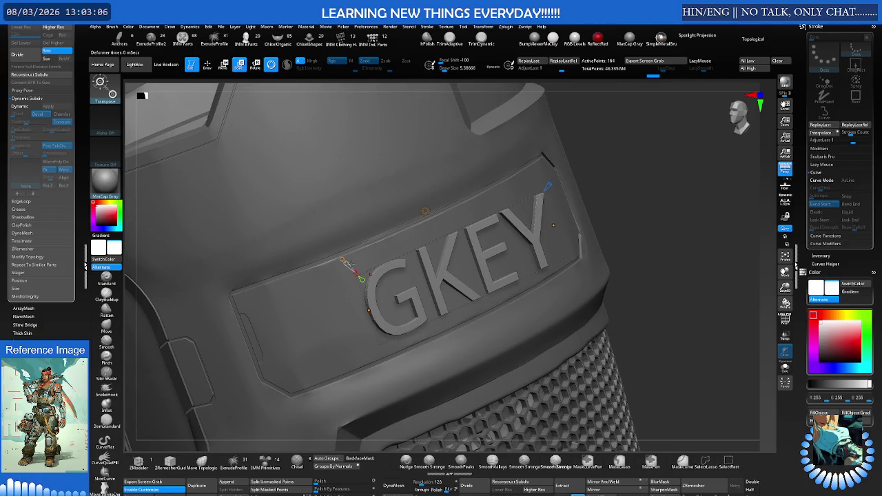
pyautogui.moveTo(346, 267)
pyautogui.mouseDown(button='right')
pyautogui.moveTo(359, 233)
pyautogui.moveTo(346, 253)
pyautogui.moveTo(375, 311)
pyautogui.mouseUp(button='right')
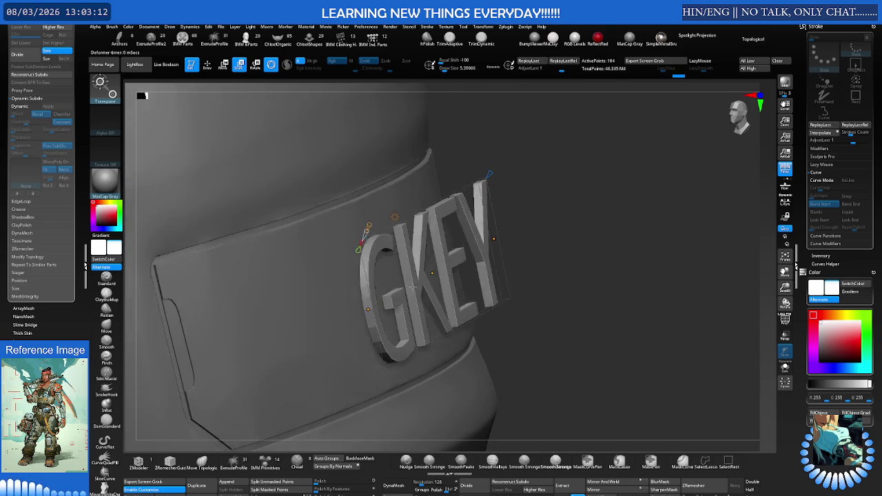
pyautogui.moveTo(376, 310); pyautogui.dragTo(352, 314)
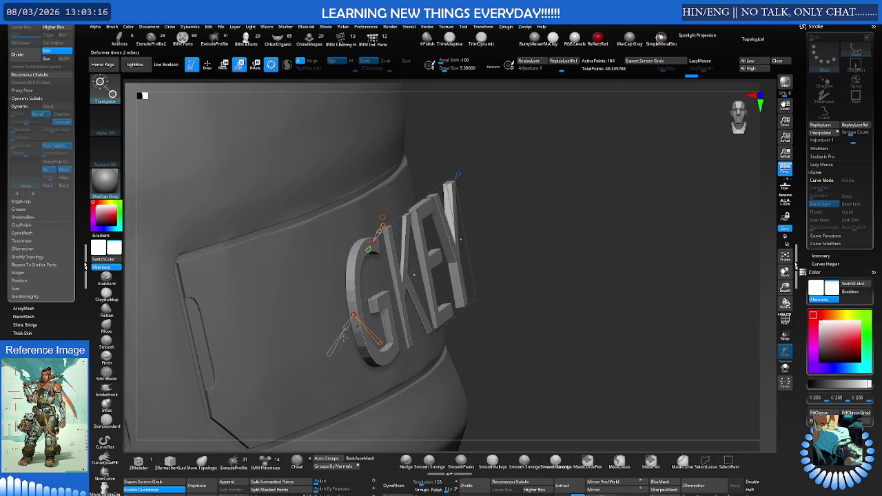
pyautogui.moveTo(327, 357); pyautogui.dragTo(330, 353)
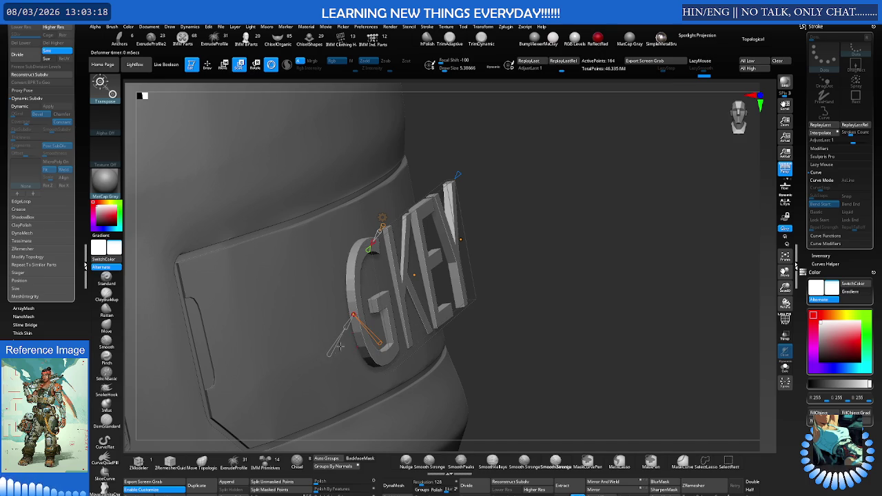
pyautogui.moveTo(379, 343); pyautogui.dragTo(380, 342)
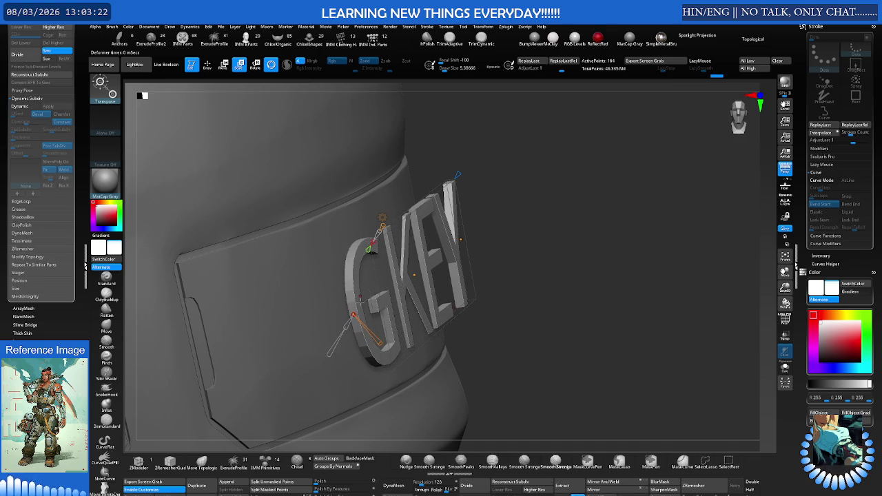
pyautogui.moveTo(360, 301); pyautogui.dragTo(358, 341, button='right')
# Shift the bend centre and turn the letters front-on, checking them against the plate.
pyautogui.moveTo(394, 314); pyautogui.dragTo(382, 315)
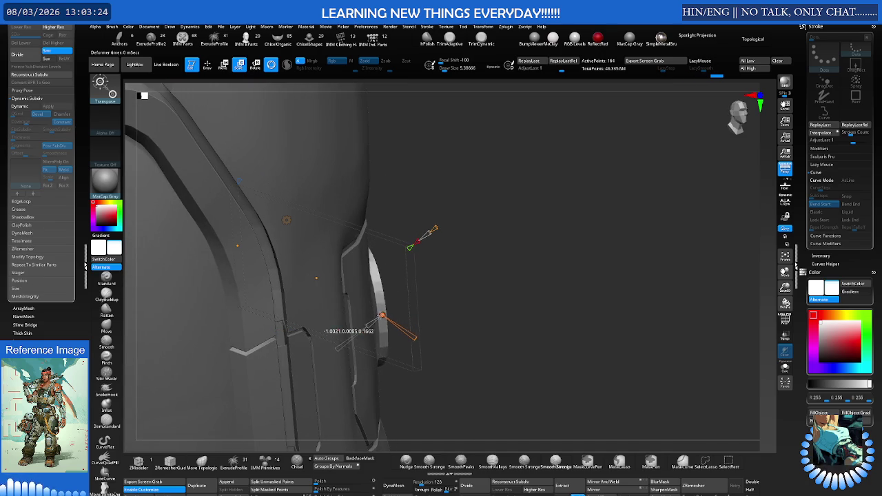
pyautogui.moveTo(394, 304)
pyautogui.mouseDown(button='right')
pyautogui.moveTo(412, 284)
pyautogui.moveTo(385, 276)
pyautogui.mouseUp(button='right')
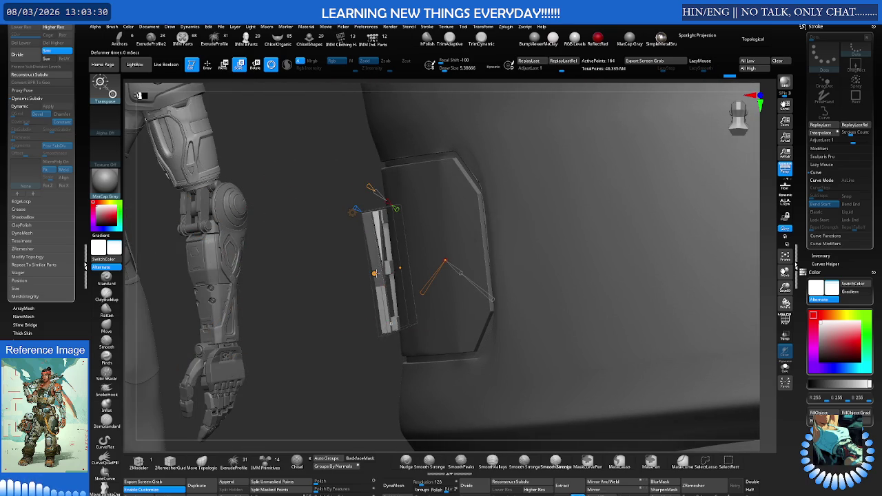
pyautogui.moveTo(375, 274); pyautogui.dragTo(384, 273)
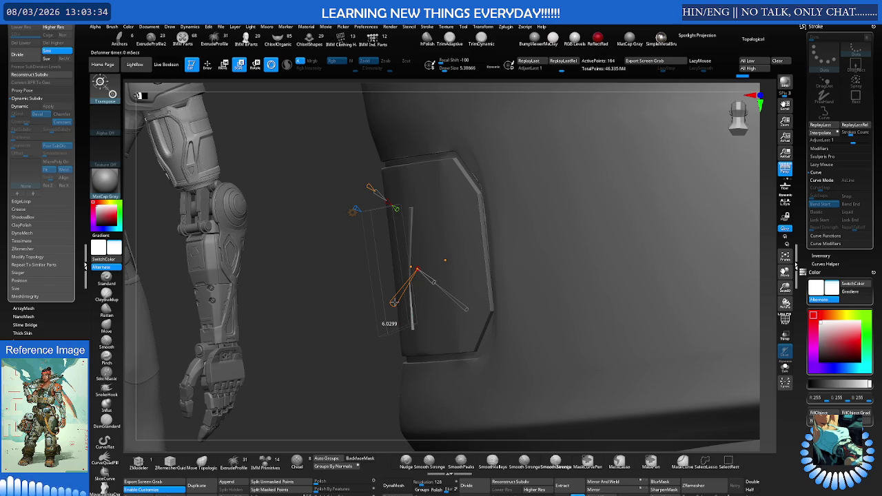
pyautogui.moveTo(427, 264); pyautogui.dragTo(390, 242, button='right')
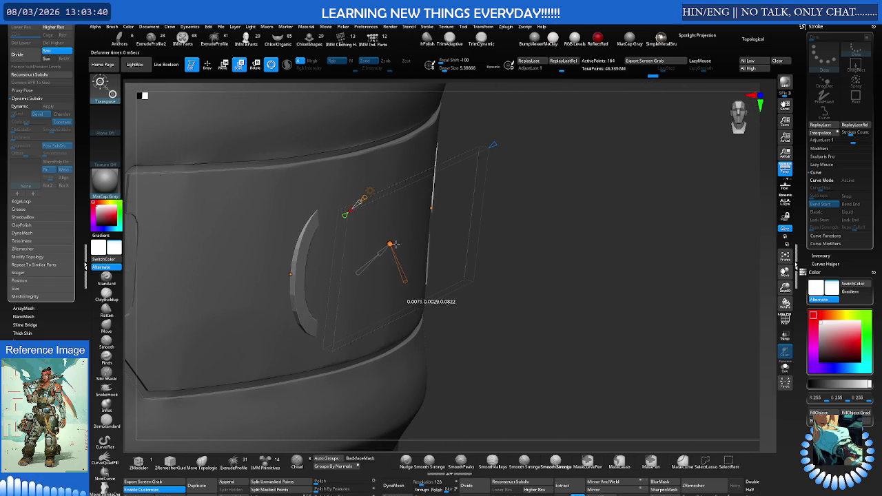
pyautogui.moveTo(404, 244); pyautogui.dragTo(430, 248)
pyautogui.moveTo(438, 237)
pyautogui.mouseDown(button='right')
pyautogui.moveTo(416, 213)
pyautogui.moveTo(409, 236)
pyautogui.moveTo(418, 196)
pyautogui.mouseUp(button='right')
pyautogui.keyDown('alt'); pyautogui.click(409, 236); pyautogui.keyUp('alt')
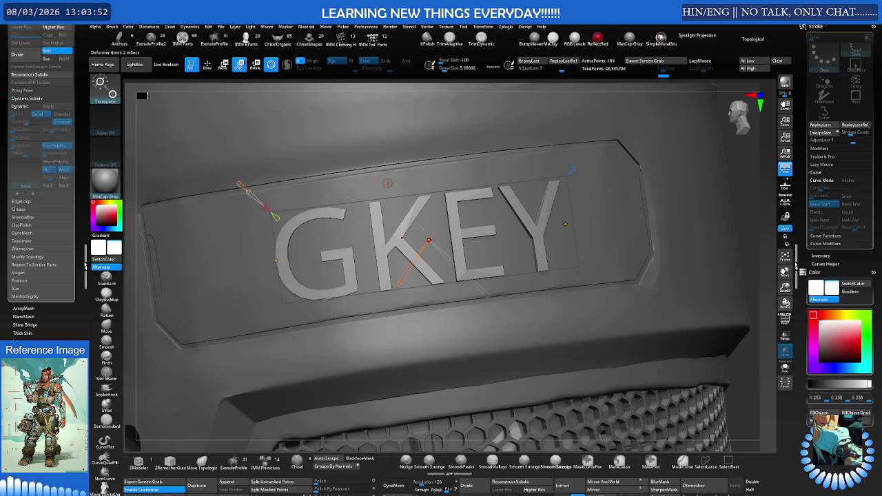
pyautogui.moveTo(401, 219)
pyautogui.mouseDown(button='right')
pyautogui.moveTo(432, 210)
pyautogui.moveTo(416, 211)
pyautogui.moveTo(435, 200)
pyautogui.mouseUp(button='right')
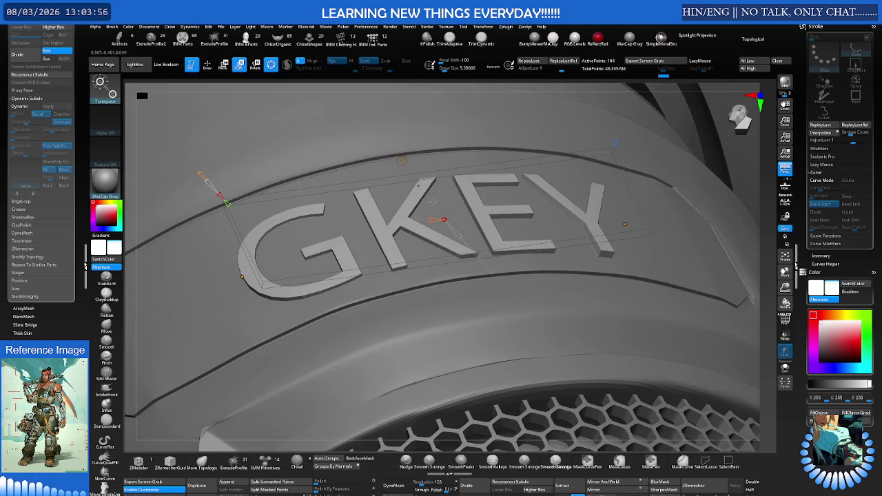
# Preview the GKEY letters with Dynamic Subdiv and show their polygon wireframe.
pyautogui.press('d')
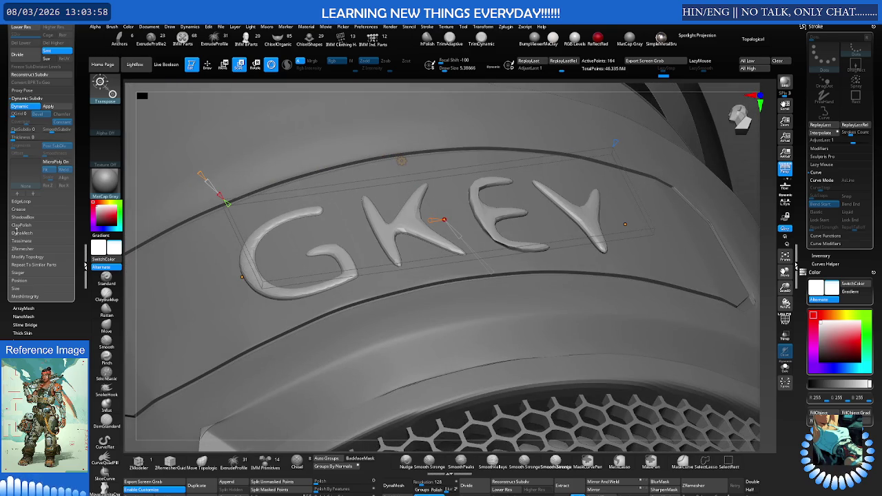
pyautogui.scroll(1, 14, 218)
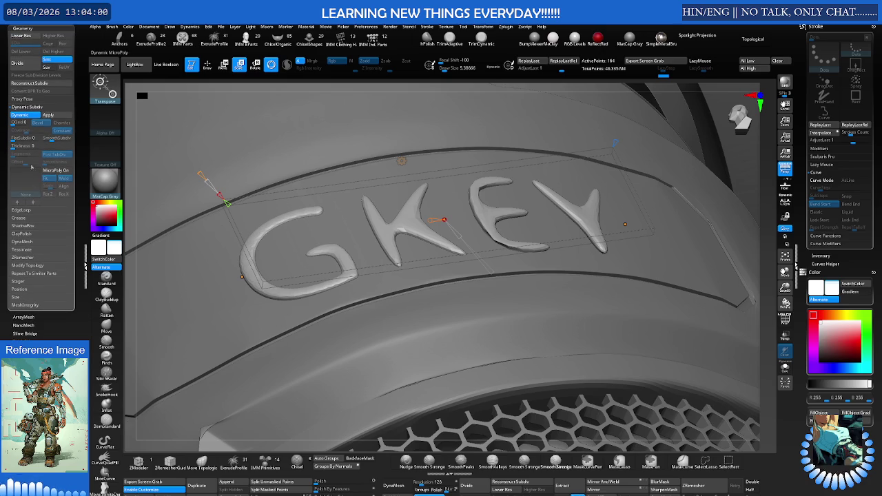
pyautogui.click(15, 138)
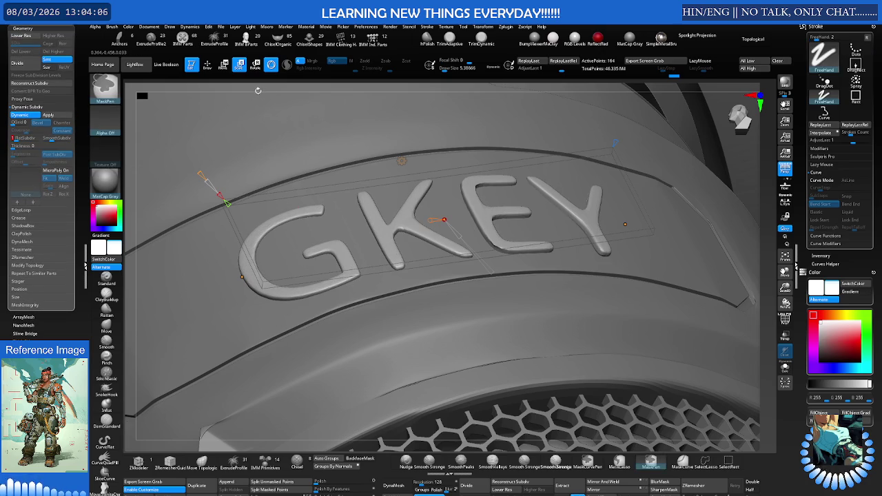
pyautogui.hotkey('shift', 'd')
pyautogui.hotkey('shift', 'f')
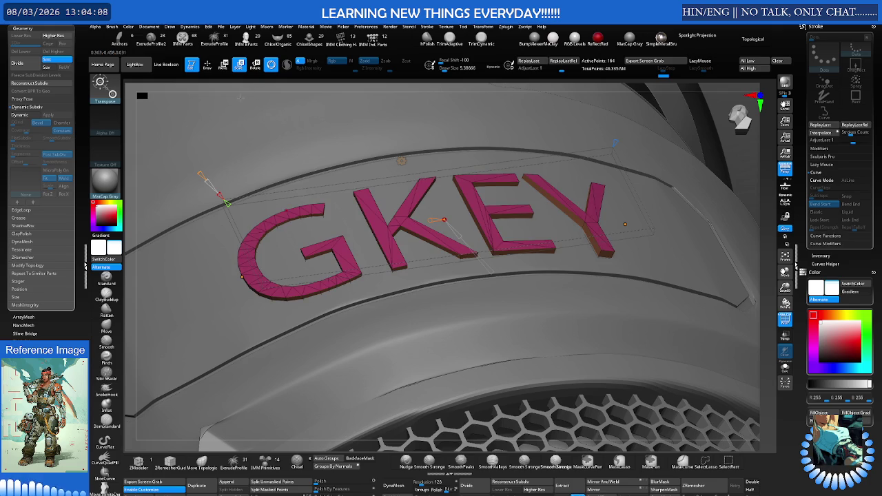
# Re-enable Dynamic Subdiv with FlatSubdiv set to 2 and hide the polygon wireframe.
pyautogui.click(22, 219)
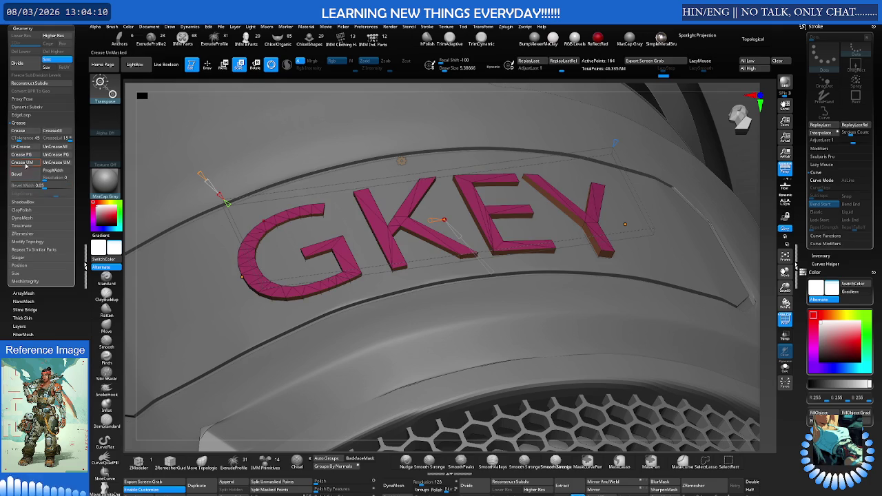
pyautogui.click(30, 109)
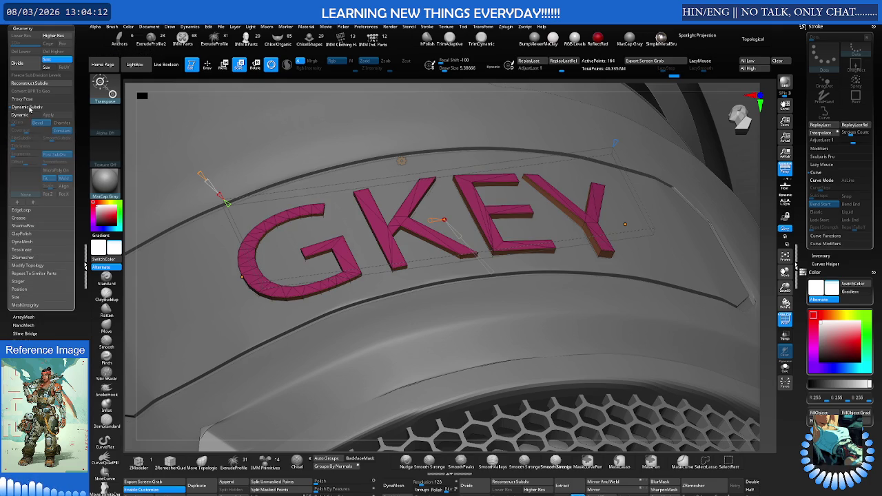
pyautogui.click(26, 116)
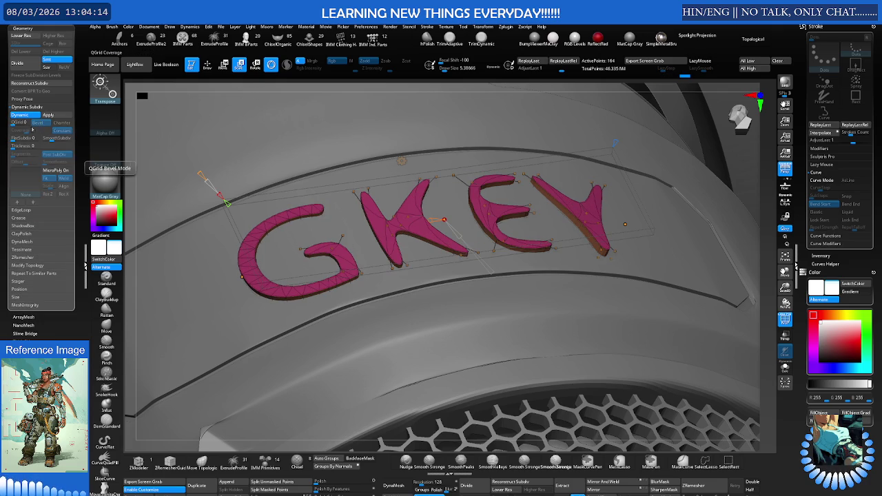
pyautogui.moveTo(31, 138); pyautogui.dragTo(19, 140)
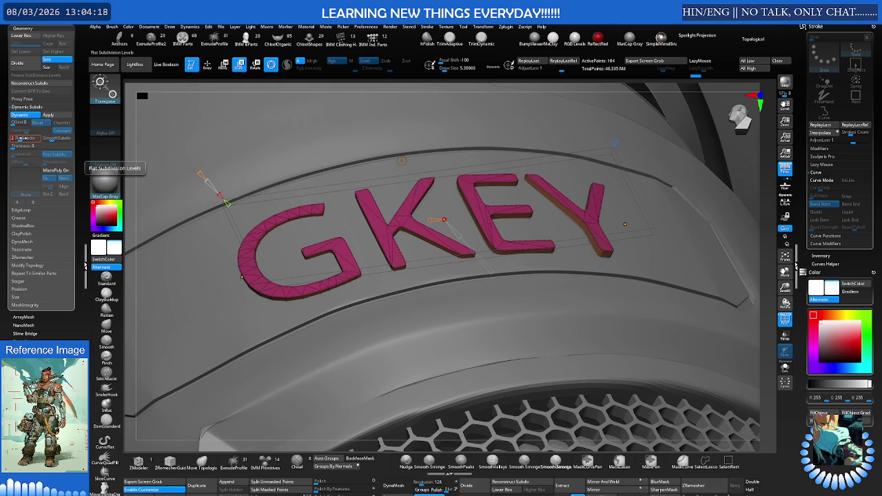
pyautogui.moveTo(414, 310)
pyautogui.mouseDown(button='right')
pyautogui.moveTo(467, 214)
pyautogui.moveTo(447, 196)
pyautogui.moveTo(422, 214)
pyautogui.moveTo(485, 194)
pyautogui.moveTo(379, 236)
pyautogui.moveTo(407, 219)
pyautogui.moveTo(516, 200)
pyautogui.moveTo(572, 193)
pyautogui.moveTo(553, 201)
pyautogui.moveTo(577, 202)
pyautogui.mouseUp(button='right')
pyautogui.hotkey('shift', 'f')
pyautogui.press('q')
pyautogui.press('w')
pyautogui.moveTo(589, 185)
pyautogui.mouseDown()
pyautogui.moveTo(588, 197)
pyautogui.moveTo(480, 216)
pyautogui.moveTo(484, 210)
pyautogui.mouseUp()
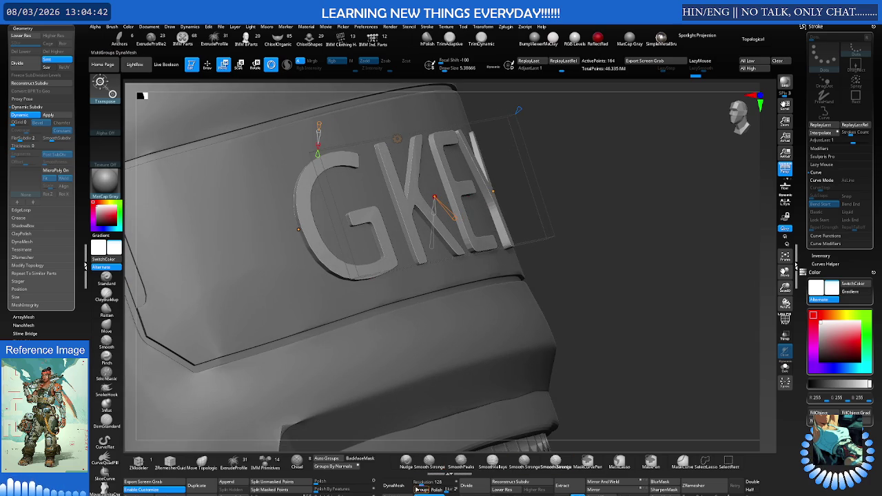
# Check the gizmo's deformer list, then select the Move brush (B, M, V).
pyautogui.press('y')
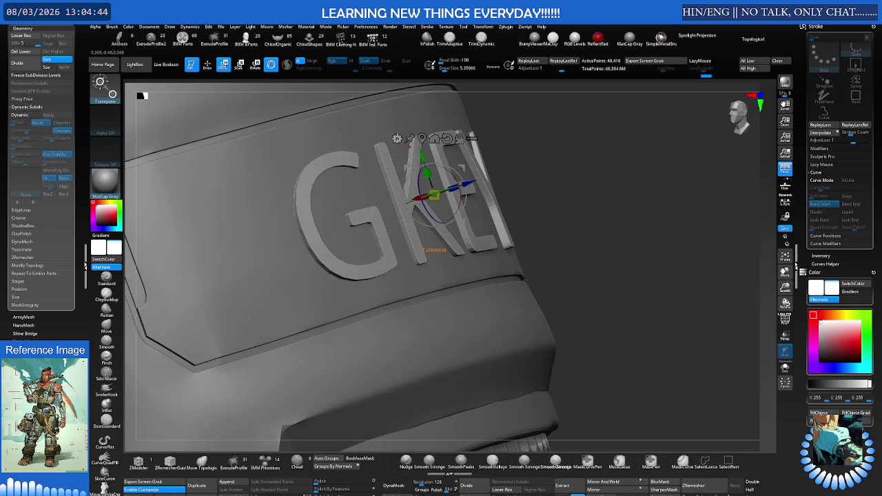
pyautogui.click(397, 138)
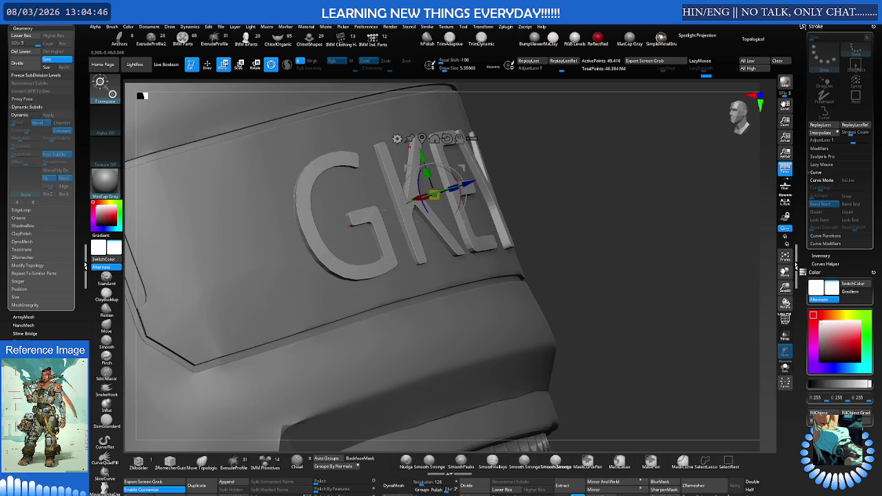
pyautogui.moveTo(456, 181)
pyautogui.mouseDown(button='right')
pyautogui.moveTo(524, 164)
pyautogui.moveTo(457, 197)
pyautogui.moveTo(488, 181)
pyautogui.moveTo(423, 159)
pyautogui.moveTo(387, 191)
pyautogui.moveTo(439, 183)
pyautogui.mouseUp(button='right')
pyautogui.press('q')
pyautogui.press('b')
pyautogui.press('m')
pyautogui.press('v')
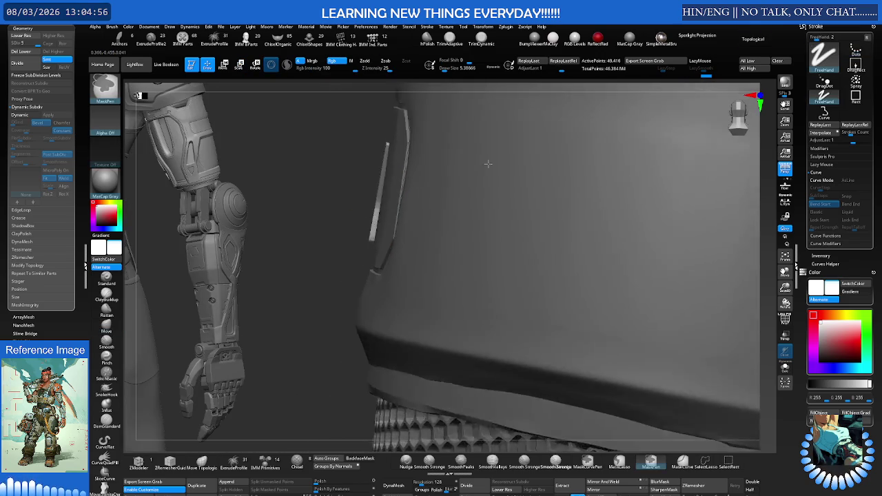
pyautogui.press('e')
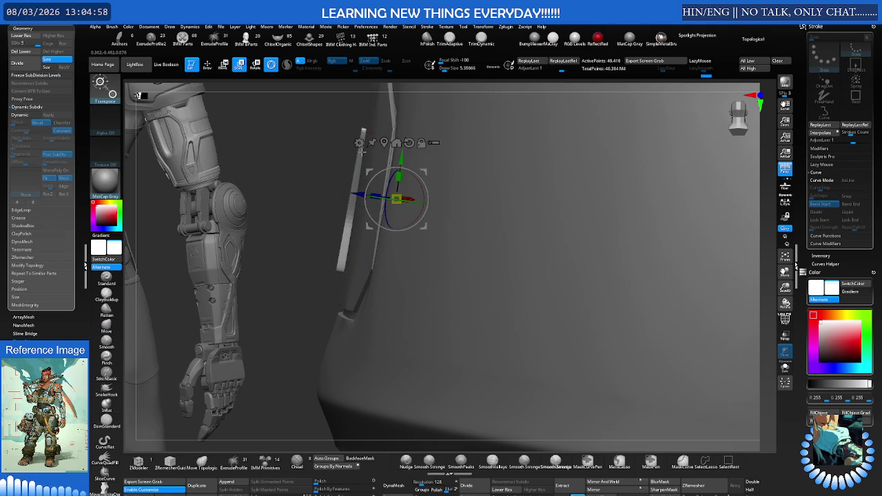
# Turn on the Dynamic Subdiv preview and add Thickness to the GKEY letters.
pyautogui.hotkey('shift', 'd')
pyautogui.moveTo(397, 199)
pyautogui.mouseDown(button='right')
pyautogui.moveTo(379, 188)
pyautogui.moveTo(390, 192)
pyautogui.mouseUp(button='right')
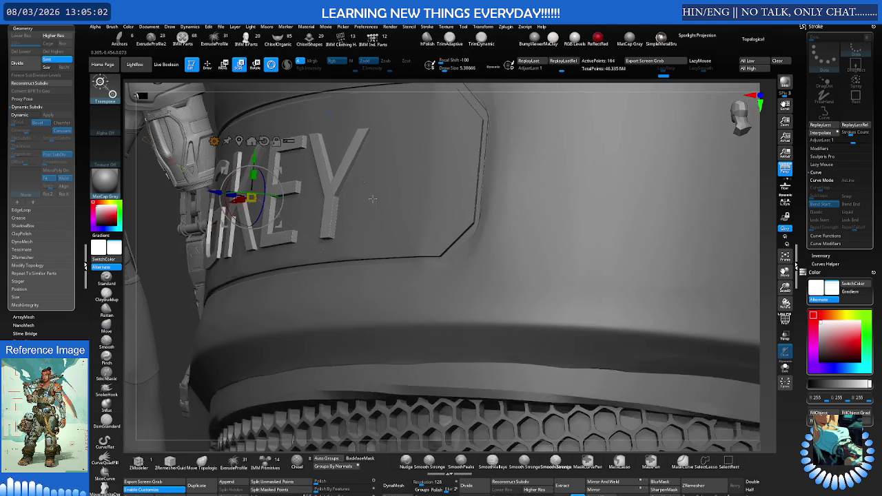
pyautogui.hotkey('shift', 'f')
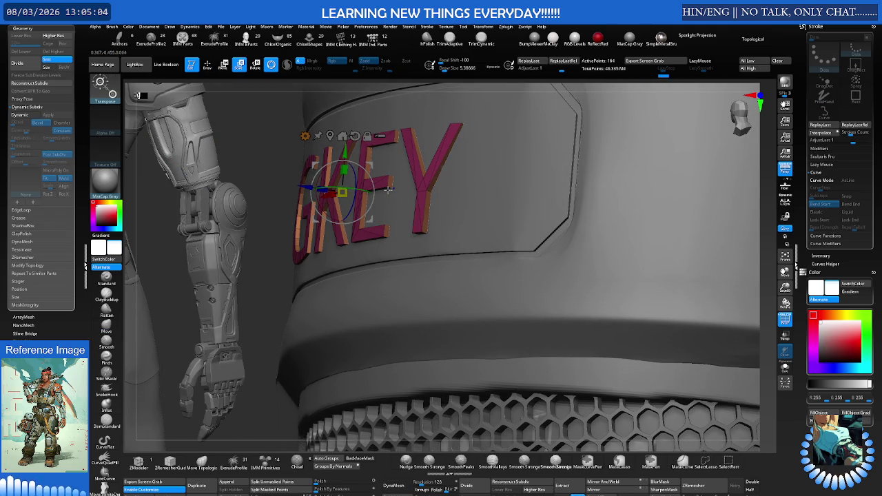
pyautogui.click(28, 115)
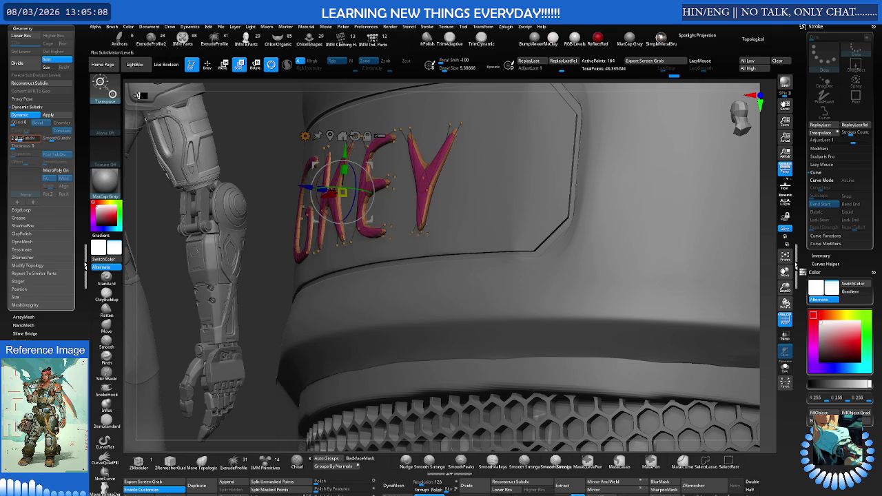
pyautogui.click(21, 145)
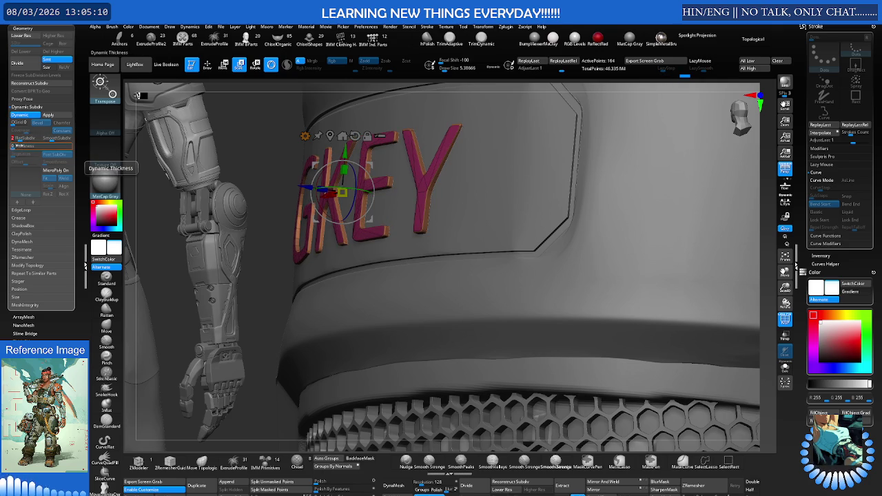
# Add a Bend Curve deformer to the GKEY letters from the gizmo's deformer list.
pyautogui.moveTo(441, 276); pyautogui.dragTo(386, 317)
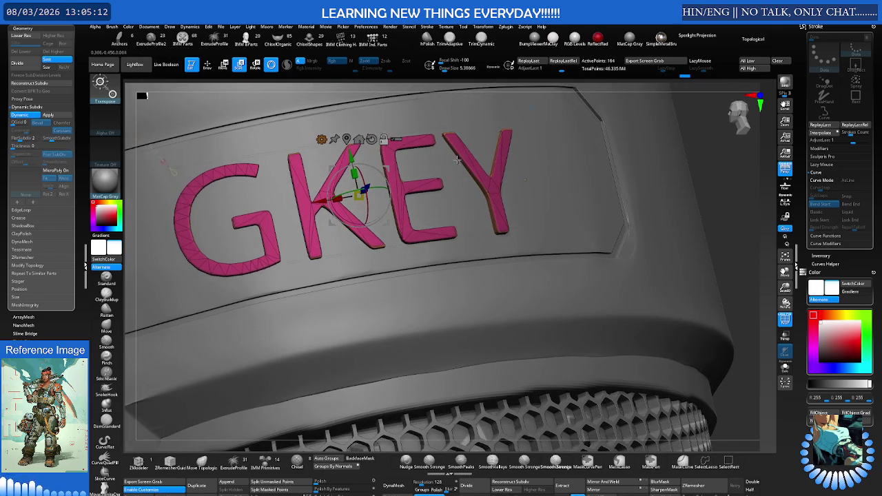
pyautogui.click(321, 139)
pyautogui.click(377, 170)
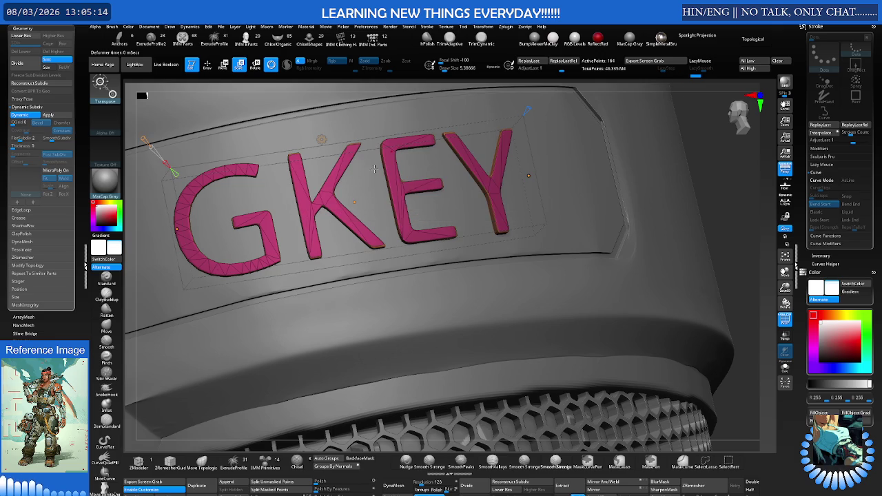
pyautogui.moveTo(387, 183)
pyautogui.mouseDown()
pyautogui.moveTo(345, 205)
pyautogui.moveTo(414, 208)
pyautogui.mouseUp()
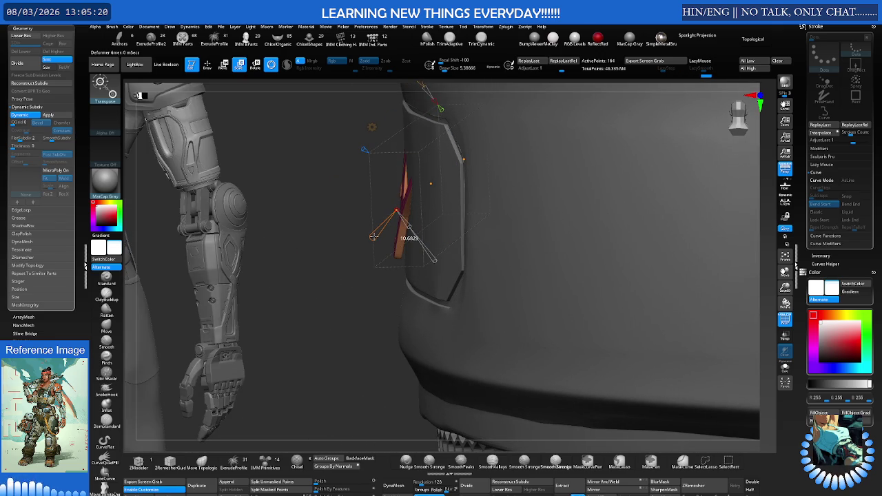
# Adjust the Bend Curve handles to curve the letter G along the plate.
pyautogui.moveTo(372, 236); pyautogui.dragTo(378, 234)
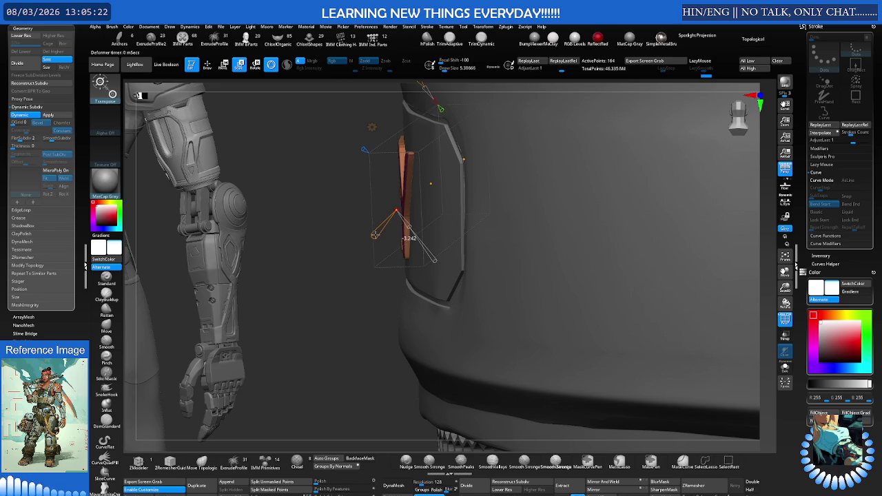
pyautogui.moveTo(407, 235)
pyautogui.mouseDown()
pyautogui.moveTo(411, 156)
pyautogui.moveTo(401, 160)
pyautogui.moveTo(416, 209)
pyautogui.moveTo(421, 197)
pyautogui.moveTo(441, 188)
pyautogui.moveTo(362, 221)
pyautogui.mouseUp()
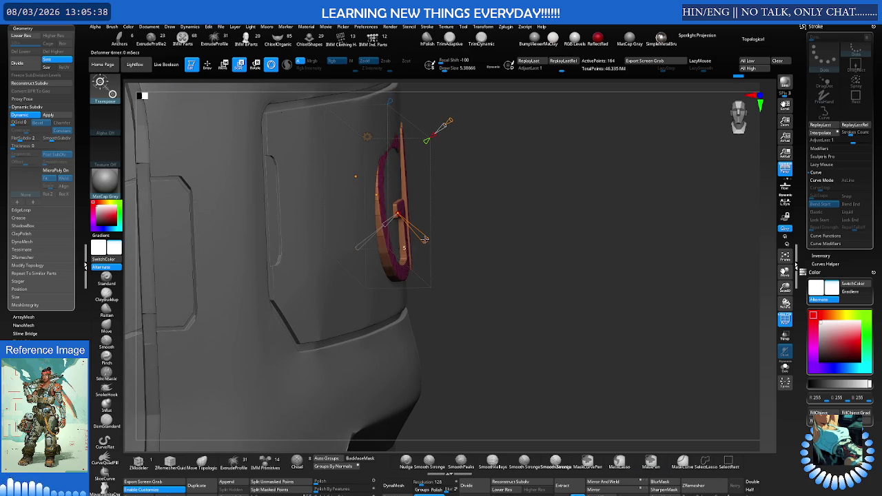
pyautogui.moveTo(423, 239); pyautogui.dragTo(424, 239)
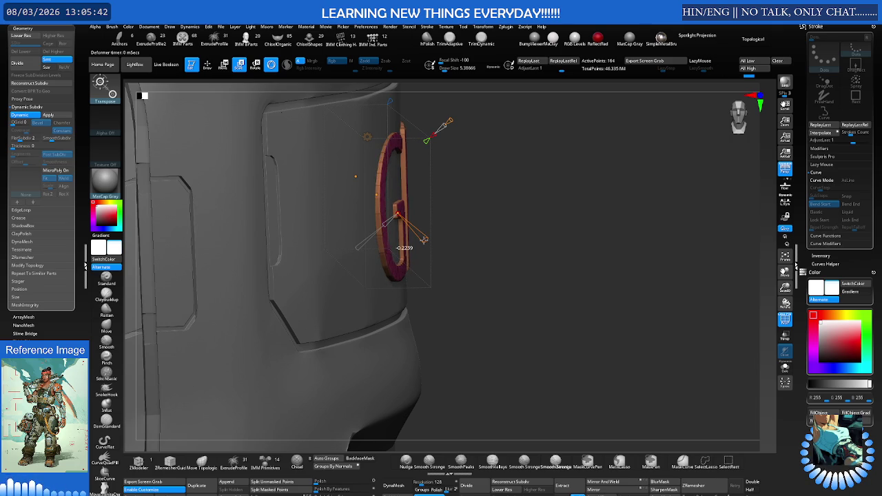
pyautogui.moveTo(426, 239)
pyautogui.mouseDown(button='right')
pyautogui.moveTo(467, 189)
pyautogui.moveTo(513, 228)
pyautogui.mouseUp(button='right')
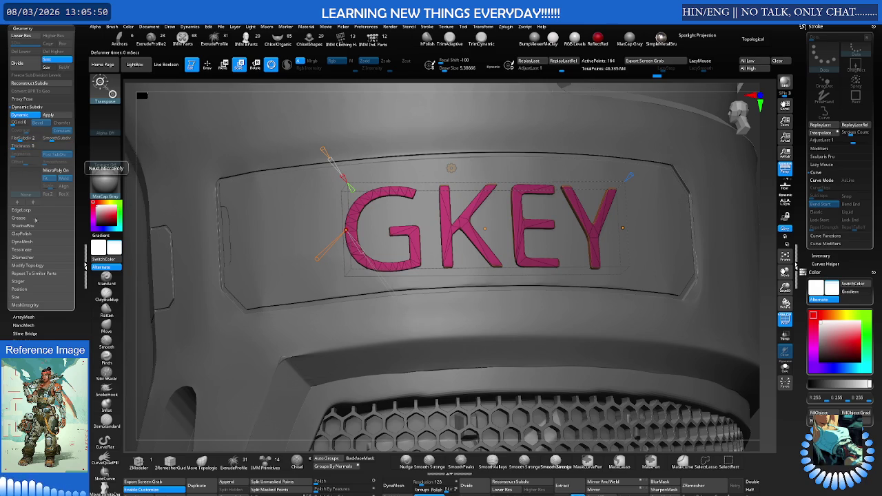
# Open the crease settings, return to the 3D gizmo, and select the Move Topological brush (B, M, T).
pyautogui.click(28, 218)
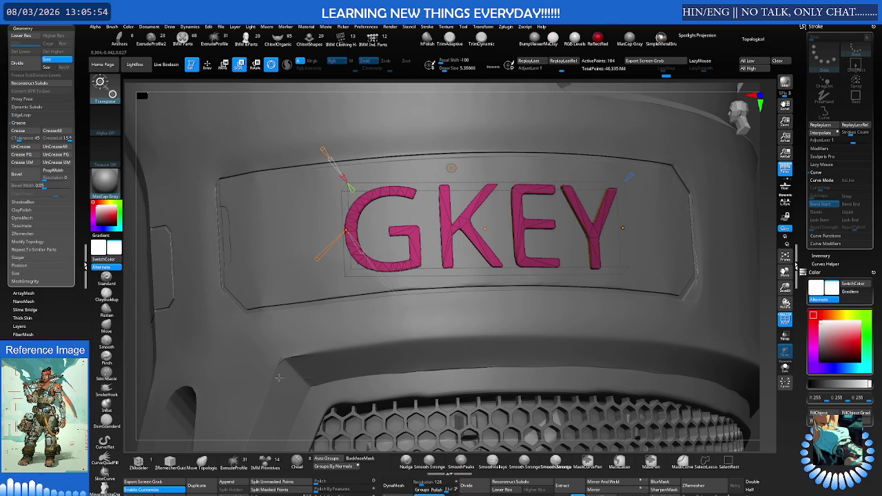
pyautogui.keyDown('alt'); pyautogui.click(474, 264); pyautogui.keyUp('alt')
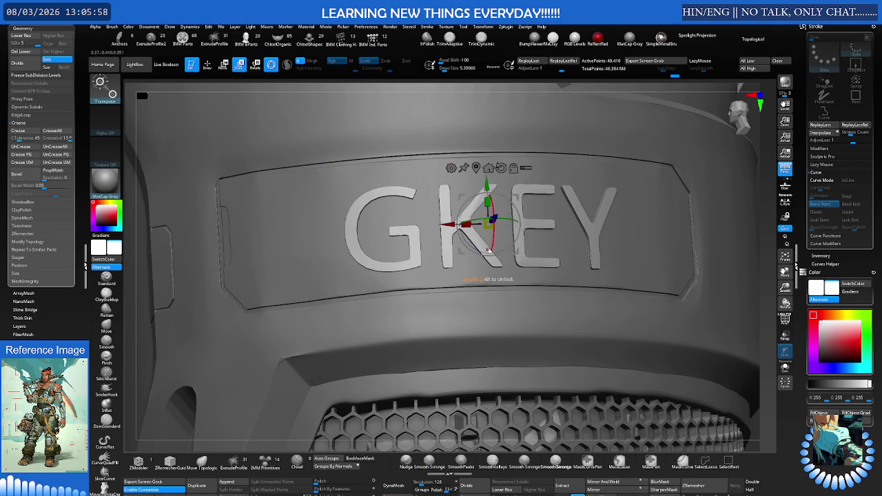
pyautogui.press('f')
pyautogui.press('q')
pyautogui.keyDown('ctrl'); pyautogui.moveTo(475, 233); pyautogui.dragTo(676, 384, button='right'); pyautogui.keyUp('ctrl')
pyautogui.press('b')
pyautogui.press('m')
pyautogui.press('t')
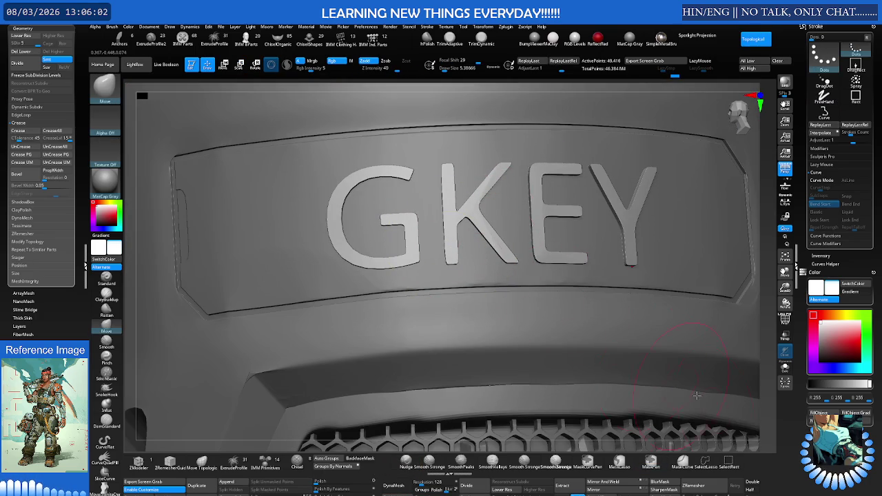
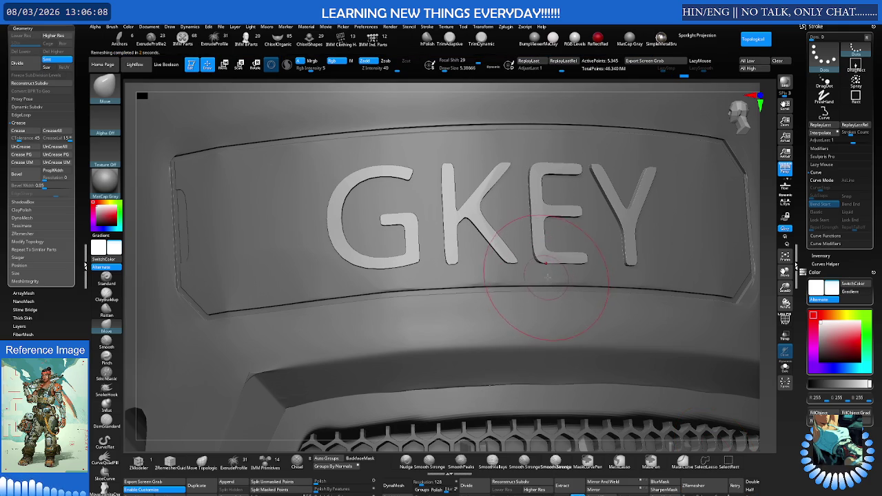
# Step up to SDiv 5, show PolyFrame, and crease the GKEY letters' polygroup borders.
pyautogui.hotkey('ctrl', 'z')
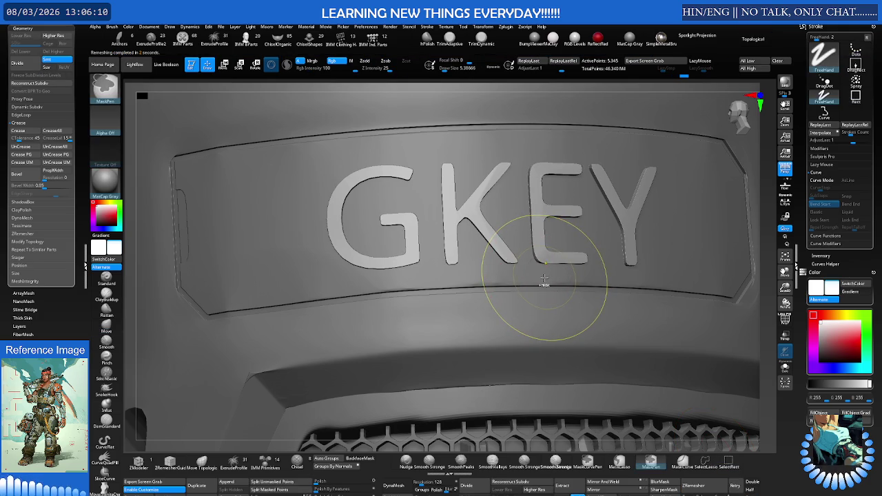
pyautogui.hotkey('shift', 'f')
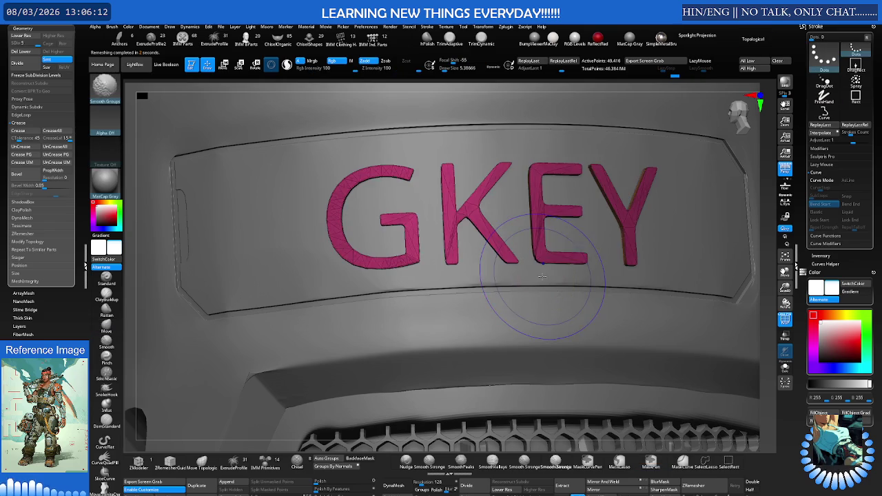
pyautogui.keyDown('ctrl'); pyautogui.moveTo(437, 260); pyautogui.dragTo(436, 207, button='right'); pyautogui.keyUp('ctrl')
pyautogui.click(106, 324)
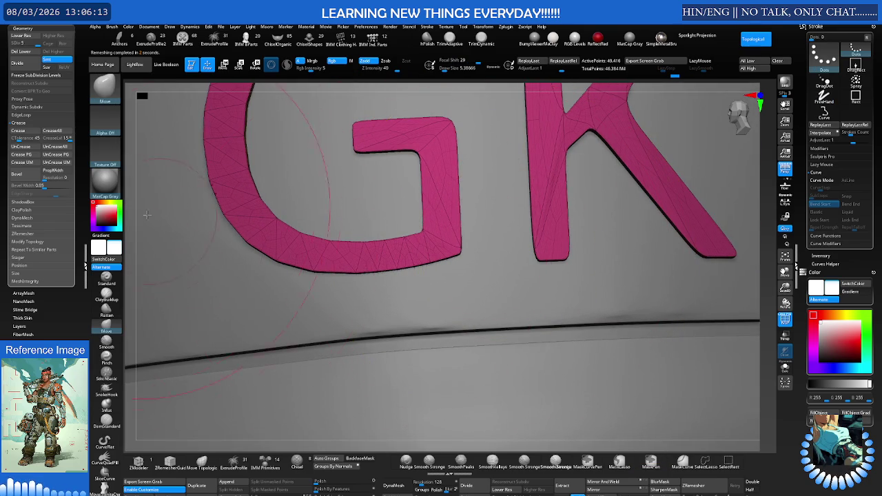
pyautogui.click(33, 156)
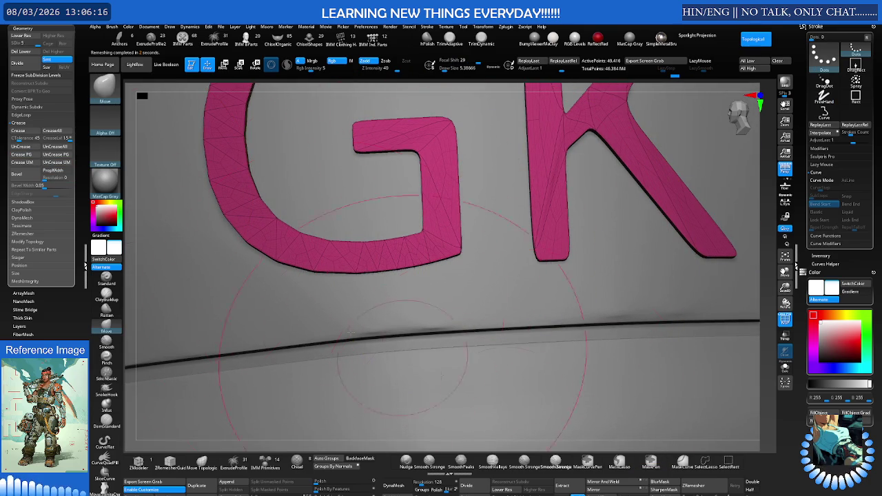
# Run ZRemesher twice on the letters for about 10,811 points, then turn PolyFrame off.
pyautogui.click(696, 486)
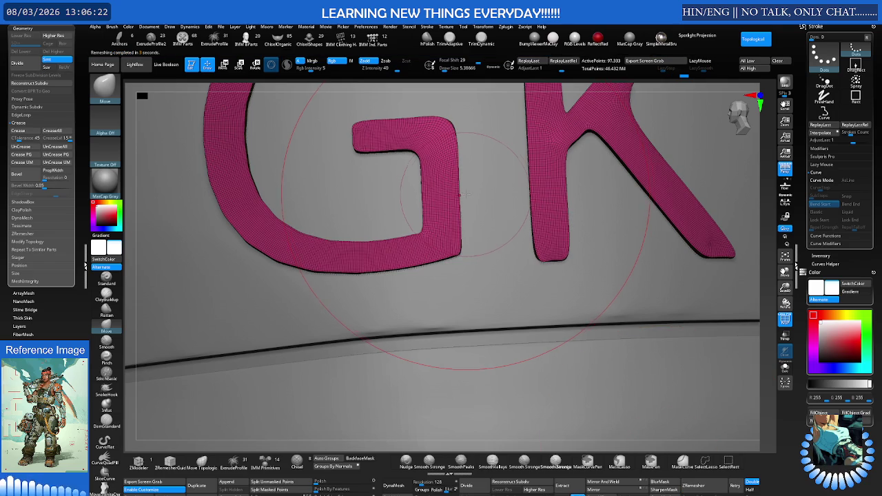
pyautogui.moveTo(463, 195); pyautogui.dragTo(448, 197)
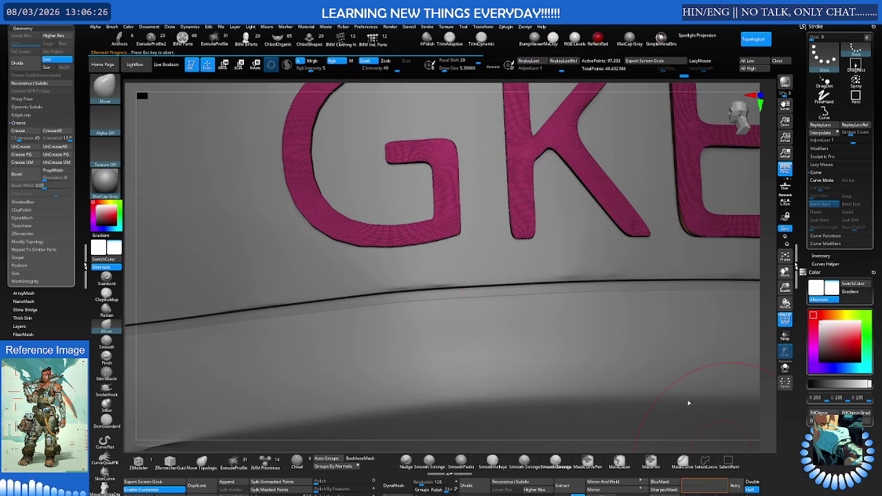
pyautogui.click(707, 486)
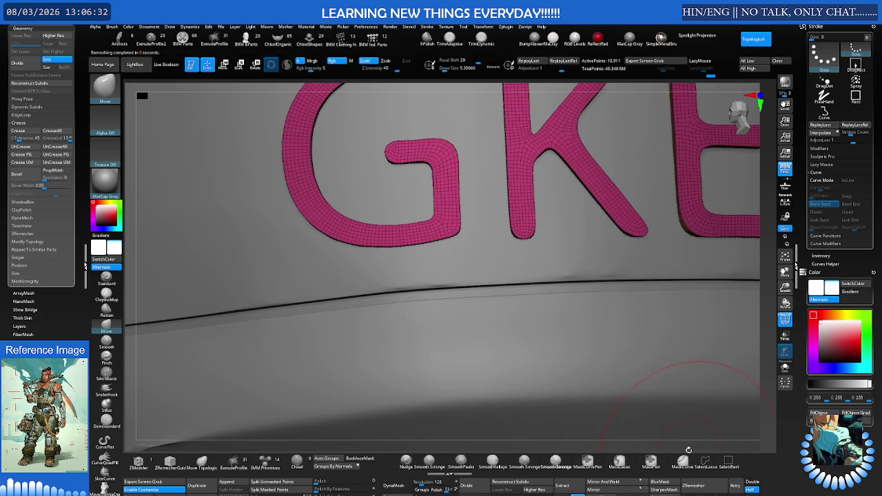
pyautogui.scroll(-5, 652, 223)
pyautogui.hotkey('shift', 'f')
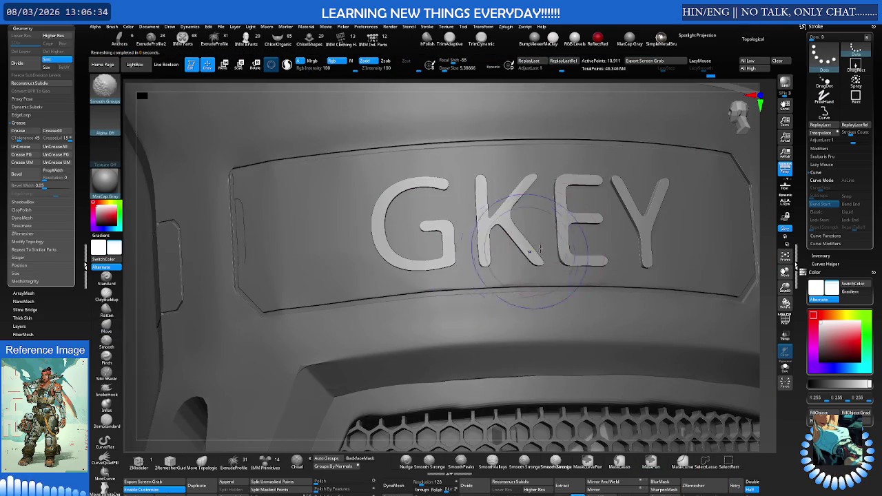
# Select the hPolish brush and shrink its Draw Size to about 1.9 over the K letter.
pyautogui.scroll(2, 499, 269)
pyautogui.moveTo(499, 269); pyautogui.dragTo(541, 244, button='right')
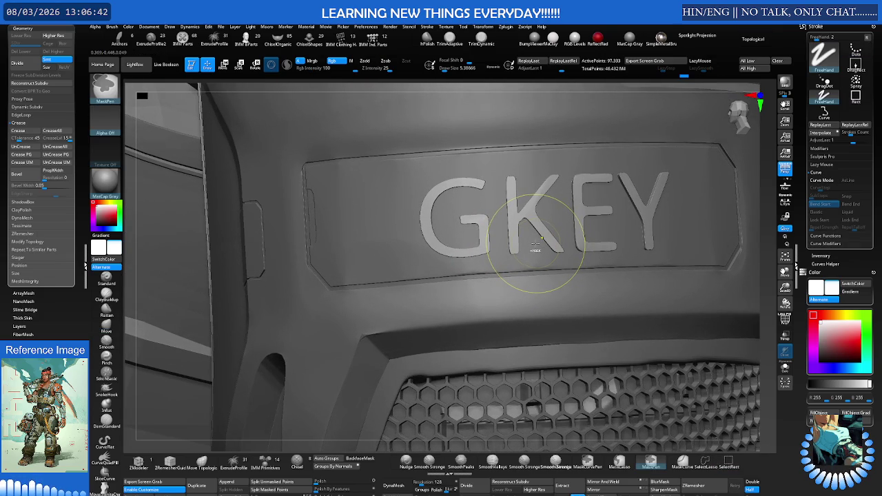
pyautogui.moveTo(542, 245)
pyautogui.mouseDown(button='right')
pyautogui.moveTo(559, 218)
pyautogui.moveTo(423, 227)
pyautogui.moveTo(393, 206)
pyautogui.moveTo(534, 254)
pyautogui.moveTo(505, 273)
pyautogui.moveTo(475, 234)
pyautogui.moveTo(449, 268)
pyautogui.moveTo(434, 207)
pyautogui.mouseUp(button='right')
pyautogui.press('s')
pyautogui.press('s')
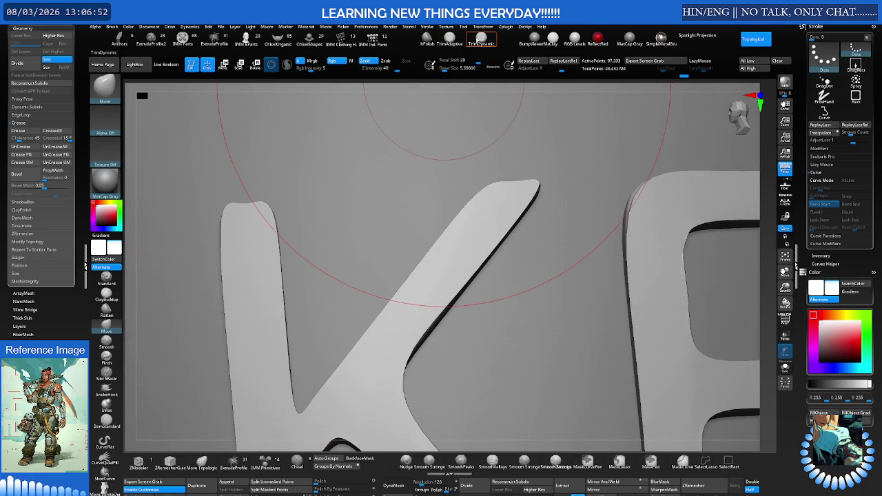
pyautogui.click(428, 41)
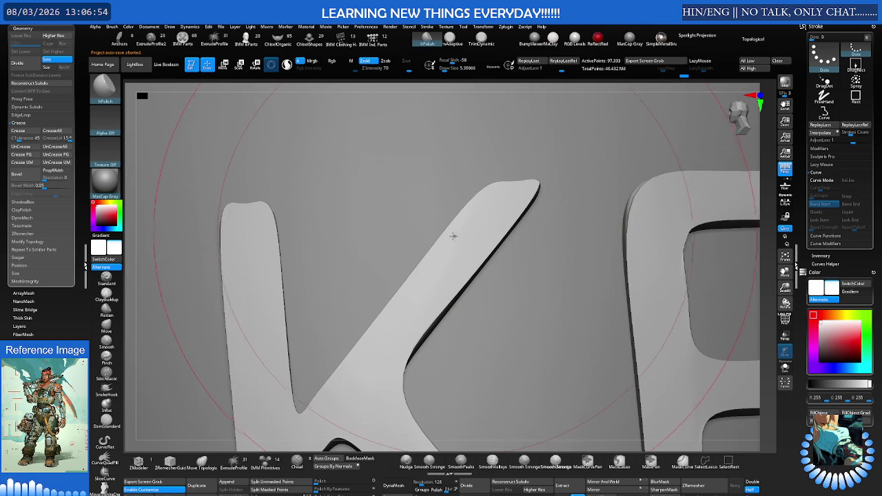
pyautogui.moveTo(459, 234); pyautogui.dragTo(426, 300, button='right')
pyautogui.press('s')
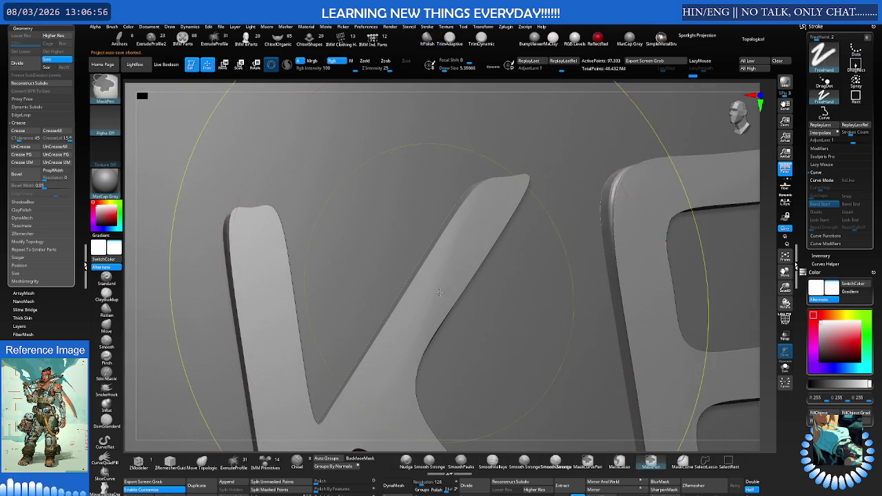
pyautogui.moveTo(455, 290); pyautogui.dragTo(437, 291)
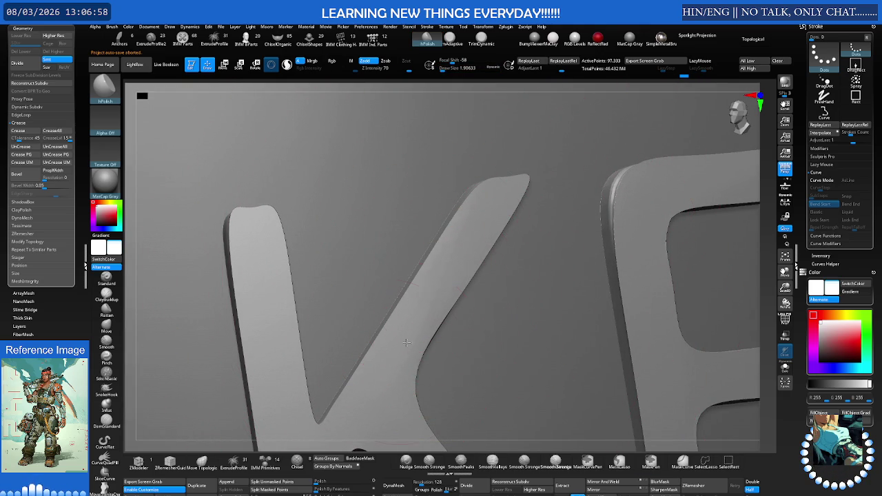
# Turn on Topological for the Move brush on the K stem, then return to hPolish.
pyautogui.moveTo(425, 299); pyautogui.dragTo(547, 245, button='right')
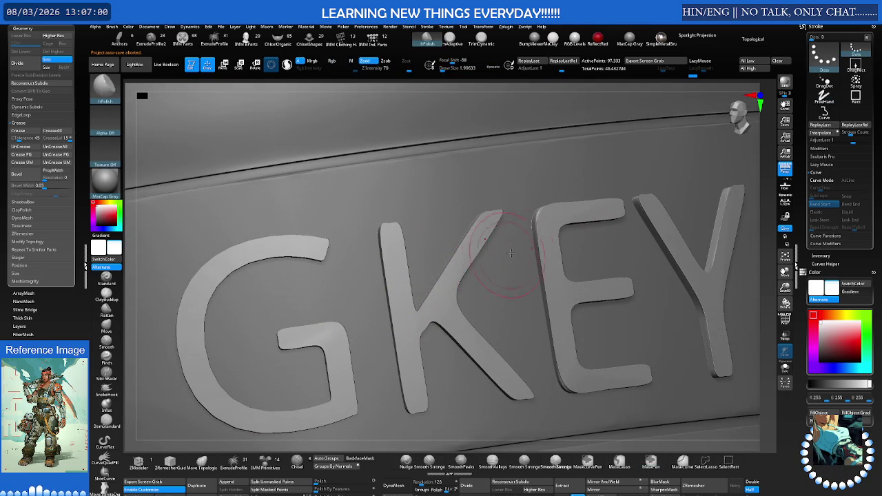
pyautogui.moveTo(524, 272)
pyautogui.mouseDown(button='right')
pyautogui.moveTo(505, 267)
pyautogui.moveTo(504, 250)
pyautogui.moveTo(389, 270)
pyautogui.mouseUp(button='right')
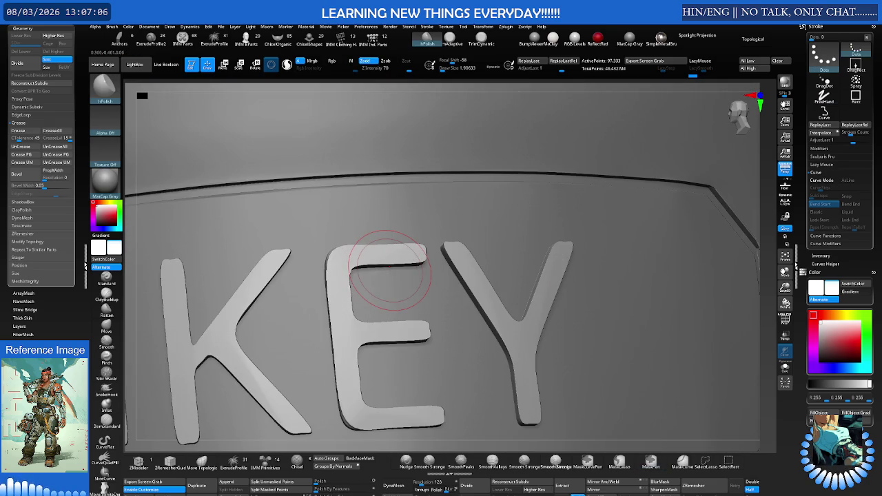
pyautogui.moveTo(394, 207)
pyautogui.mouseDown(button='right')
pyautogui.moveTo(430, 197)
pyautogui.moveTo(424, 233)
pyautogui.moveTo(377, 231)
pyautogui.moveTo(489, 203)
pyautogui.mouseUp(button='right')
pyautogui.rightClick(424, 233)
pyautogui.press('b')
pyautogui.press('m')
pyautogui.press('t')
pyautogui.moveTo(411, 205)
pyautogui.mouseDown(button='right')
pyautogui.moveTo(446, 236)
pyautogui.moveTo(453, 256)
pyautogui.mouseUp(button='right')
pyautogui.moveTo(428, 180)
pyautogui.mouseDown(button='right')
pyautogui.moveTo(458, 162)
pyautogui.moveTo(458, 186)
pyautogui.mouseUp(button='right')
pyautogui.click(428, 39)
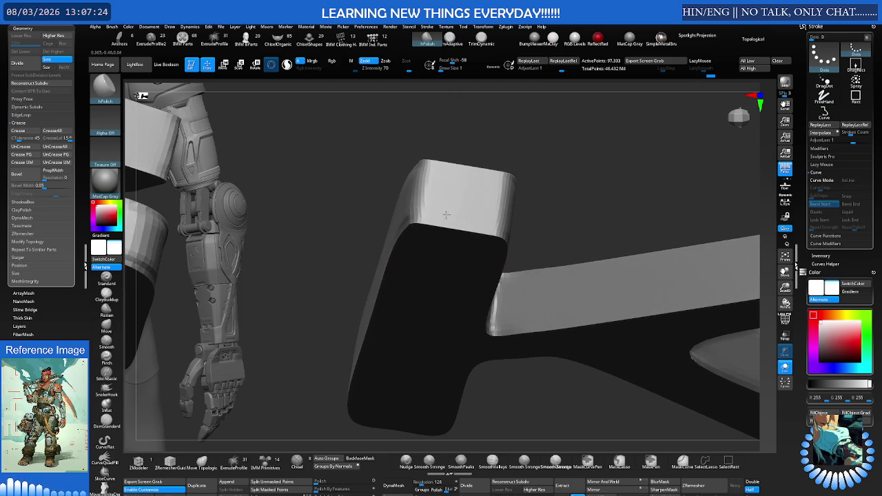
# Polish the letter blocks' front faces flat with crisp edges using hPolish.
pyautogui.moveTo(480, 231)
pyautogui.mouseDown(button='right')
pyautogui.moveTo(492, 190)
pyautogui.moveTo(437, 217)
pyautogui.moveTo(494, 197)
pyautogui.moveTo(399, 209)
pyautogui.moveTo(455, 272)
pyautogui.moveTo(461, 221)
pyautogui.mouseUp(button='right')
pyautogui.press('ctrl')
pyautogui.moveTo(419, 241)
pyautogui.mouseDown(button='right')
pyautogui.moveTo(365, 251)
pyautogui.moveTo(361, 262)
pyautogui.moveTo(378, 231)
pyautogui.moveTo(482, 220)
pyautogui.moveTo(433, 204)
pyautogui.mouseUp(button='right')
pyautogui.moveTo(348, 217); pyautogui.dragTo(375, 255)
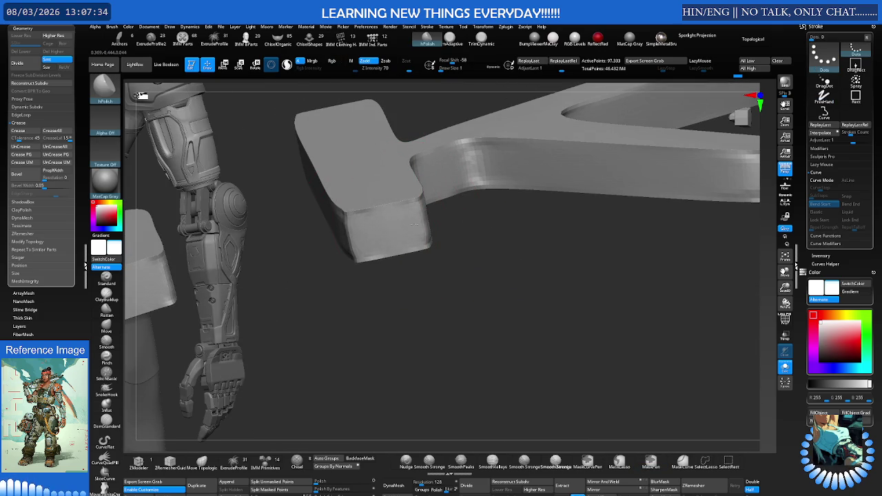
pyautogui.keyDown('alt'); pyautogui.moveTo(384, 235); pyautogui.dragTo(368, 240, button='right'); pyautogui.keyUp('alt')
pyautogui.moveTo(448, 206)
pyautogui.mouseDown(button='right')
pyautogui.moveTo(428, 228)
pyautogui.moveTo(584, 207)
pyautogui.mouseUp(button='right')
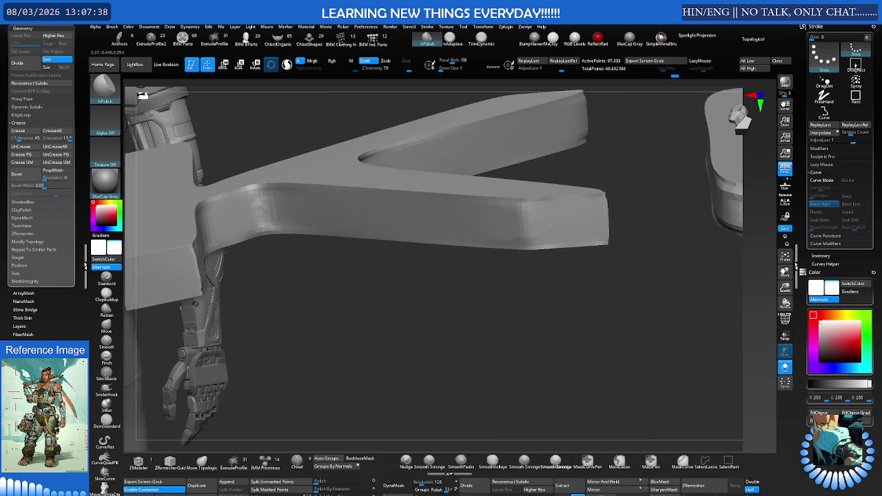
pyautogui.moveTo(538, 222)
pyautogui.mouseDown(button='right')
pyautogui.moveTo(342, 244)
pyautogui.moveTo(441, 238)
pyautogui.mouseUp(button='right')
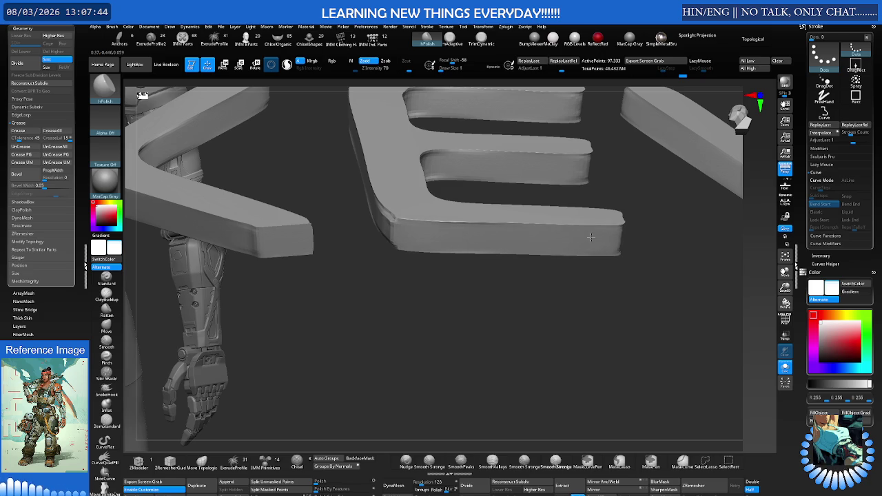
pyautogui.moveTo(383, 214)
pyautogui.mouseDown(button='right')
pyautogui.moveTo(374, 199)
pyautogui.moveTo(404, 252)
pyautogui.moveTo(404, 232)
pyautogui.moveTo(429, 218)
pyautogui.moveTo(365, 207)
pyautogui.moveTo(358, 214)
pyautogui.moveTo(384, 206)
pyautogui.moveTo(369, 231)
pyautogui.moveTo(370, 250)
pyautogui.moveTo(368, 240)
pyautogui.moveTo(398, 266)
pyautogui.mouseUp(button='right')
pyautogui.moveTo(388, 265)
pyautogui.mouseDown(button='right')
pyautogui.moveTo(386, 273)
pyautogui.moveTo(394, 231)
pyautogui.mouseUp(button='right')
pyautogui.moveTo(352, 292)
pyautogui.mouseDown(button='right')
pyautogui.moveTo(374, 256)
pyautogui.moveTo(363, 232)
pyautogui.moveTo(357, 249)
pyautogui.moveTo(432, 220)
pyautogui.moveTo(569, 221)
pyautogui.moveTo(337, 222)
pyautogui.moveTo(348, 223)
pyautogui.moveTo(351, 208)
pyautogui.mouseUp(button='right')
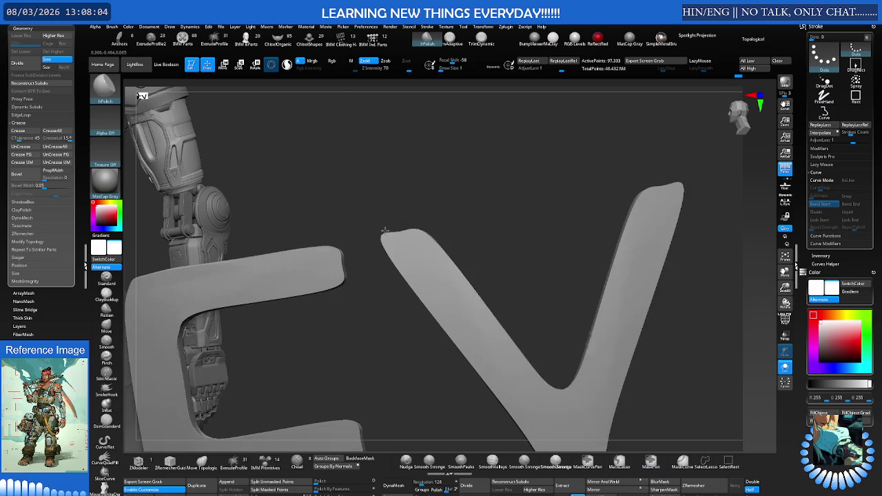
# Isolate a single end-cap piece of the lettering with SelectRect and turn it to inspect.
pyautogui.keyDown('ctrl'); pyautogui.keyDown('shift'); pyautogui.moveTo(357, 211); pyautogui.dragTo(296, 338); pyautogui.keyUp('shift'); pyautogui.keyUp('ctrl')
pyautogui.moveTo(359, 261); pyautogui.dragTo(351, 260, button='right')
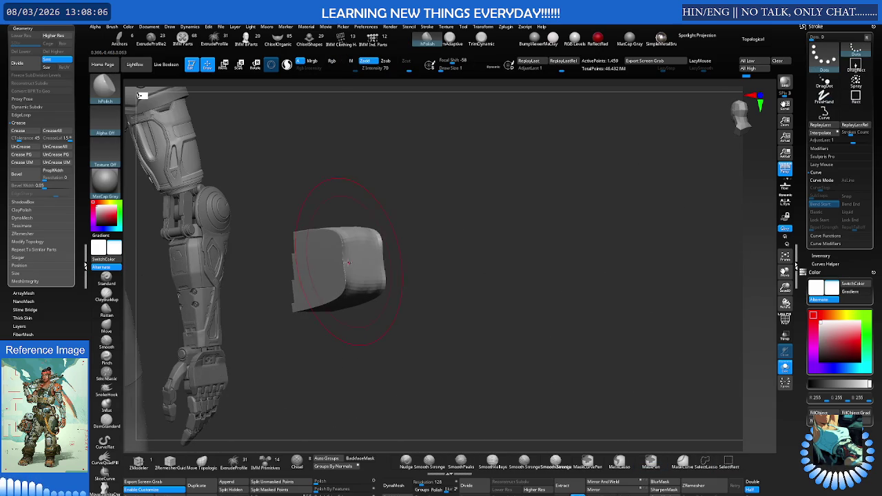
pyautogui.keyDown('ctrl'); pyautogui.keyDown('shift'); pyautogui.click(364, 271); pyautogui.keyUp('shift'); pyautogui.keyUp('ctrl')
pyautogui.moveTo(420, 246)
pyautogui.mouseDown(button='right')
pyautogui.moveTo(358, 214)
pyautogui.moveTo(386, 295)
pyautogui.moveTo(433, 256)
pyautogui.moveTo(423, 262)
pyautogui.mouseUp(button='right')
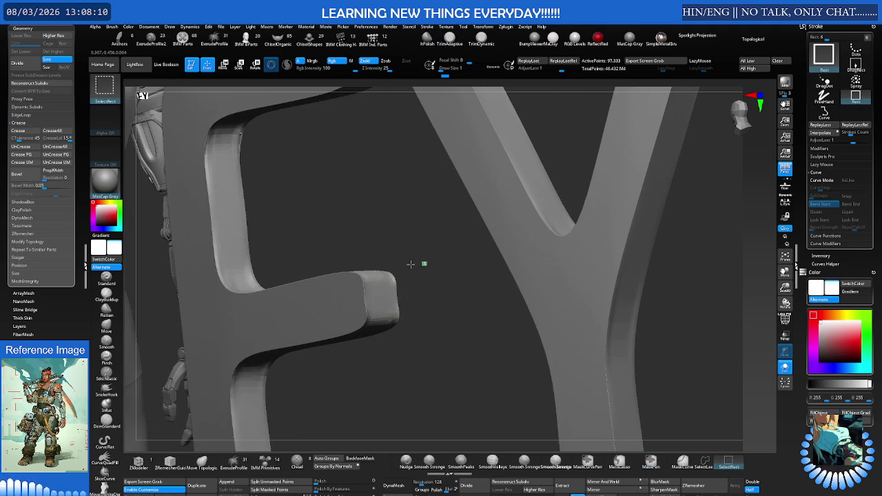
pyautogui.keyDown('ctrl'); pyautogui.keyDown('shift'); pyautogui.click(414, 268); pyautogui.keyUp('shift'); pyautogui.keyUp('ctrl')
pyautogui.moveTo(386, 304)
pyautogui.mouseDown(button='right')
pyautogui.moveTo(444, 274)
pyautogui.moveTo(408, 298)
pyautogui.moveTo(403, 324)
pyautogui.moveTo(350, 305)
pyautogui.moveTo(402, 259)
pyautogui.mouseUp(button='right')
pyautogui.keyDown('ctrl'); pyautogui.keyDown('shift'); pyautogui.click(443, 273); pyautogui.keyUp('shift'); pyautogui.keyUp('ctrl')
pyautogui.keyDown('ctrl'); pyautogui.keyDown('shift'); pyautogui.click(408, 298); pyautogui.keyUp('shift'); pyautogui.keyUp('ctrl')
pyautogui.keyDown('ctrl'); pyautogui.keyDown('shift'); pyautogui.click(403, 331); pyautogui.keyUp('shift'); pyautogui.keyUp('ctrl')
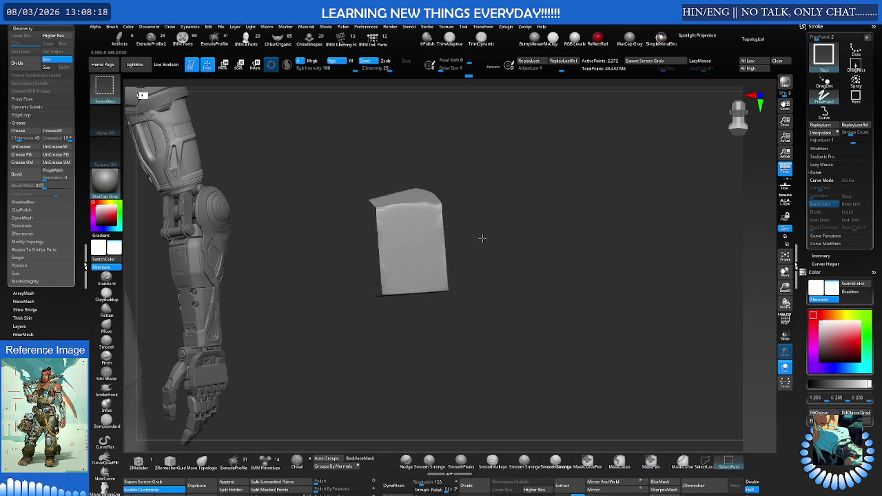
# Unhide all letters and inspect the E and Y arms from several angles.
pyautogui.keyDown('ctrl'); pyautogui.keyDown('shift'); pyautogui.click(482, 239); pyautogui.keyUp('shift'); pyautogui.keyUp('ctrl')
pyautogui.moveTo(339, 256)
pyautogui.mouseDown(button='right')
pyautogui.moveTo(416, 256)
pyautogui.moveTo(430, 240)
pyautogui.moveTo(394, 242)
pyautogui.moveTo(516, 256)
pyautogui.moveTo(510, 225)
pyautogui.moveTo(567, 216)
pyautogui.moveTo(544, 248)
pyautogui.moveTo(525, 184)
pyautogui.mouseUp(button='right')
pyautogui.moveTo(475, 227)
pyautogui.mouseDown(button='right')
pyautogui.moveTo(384, 221)
pyautogui.moveTo(447, 211)
pyautogui.moveTo(398, 241)
pyautogui.moveTo(413, 236)
pyautogui.moveTo(335, 253)
pyautogui.moveTo(387, 254)
pyautogui.mouseUp(button='right')
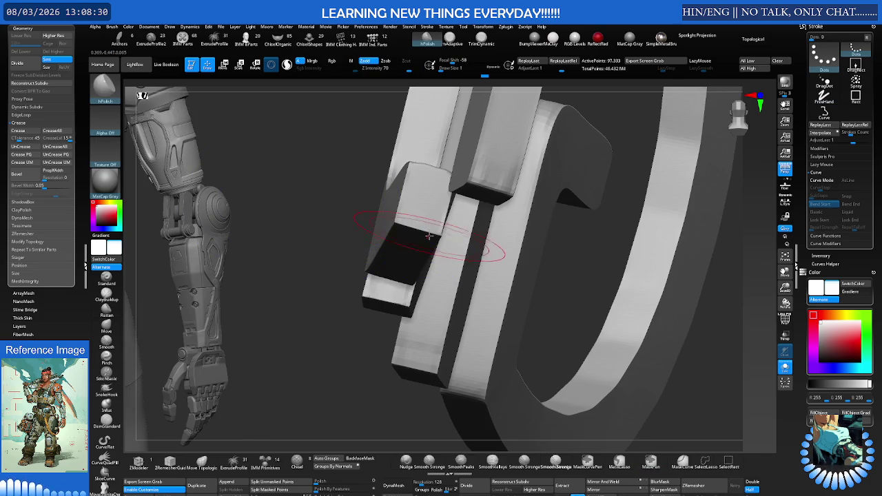
pyautogui.moveTo(358, 161); pyautogui.dragTo(462, 217, button='right')
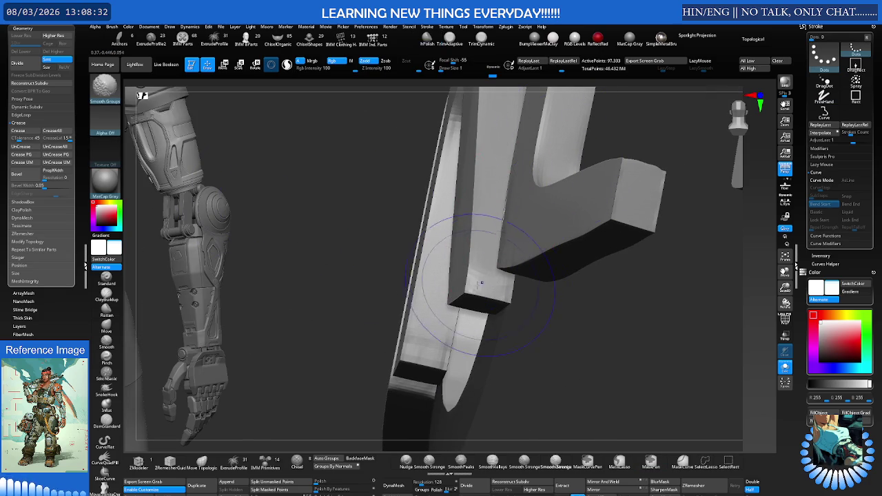
pyautogui.moveTo(488, 258); pyautogui.dragTo(366, 379, button='right')
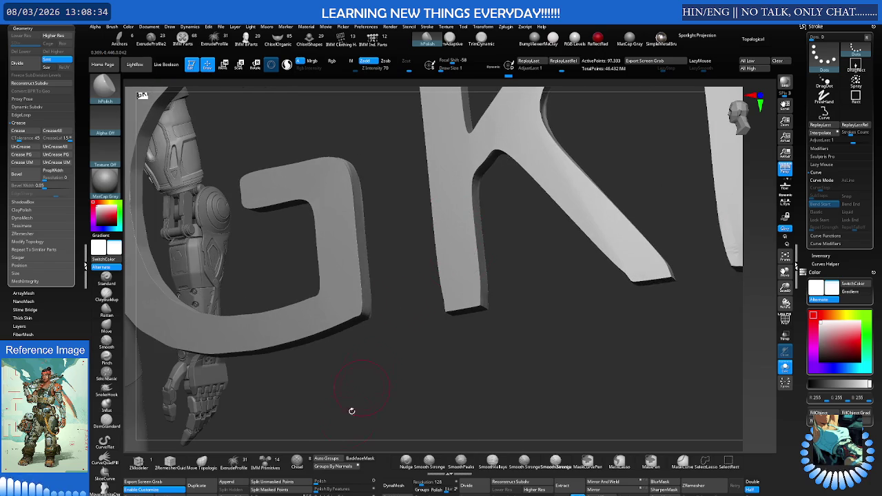
pyautogui.press('f')
pyautogui.moveTo(524, 308)
pyautogui.mouseDown(button='right')
pyautogui.moveTo(512, 319)
pyautogui.moveTo(499, 291)
pyautogui.moveTo(551, 202)
pyautogui.moveTo(508, 228)
pyautogui.mouseUp(button='right')
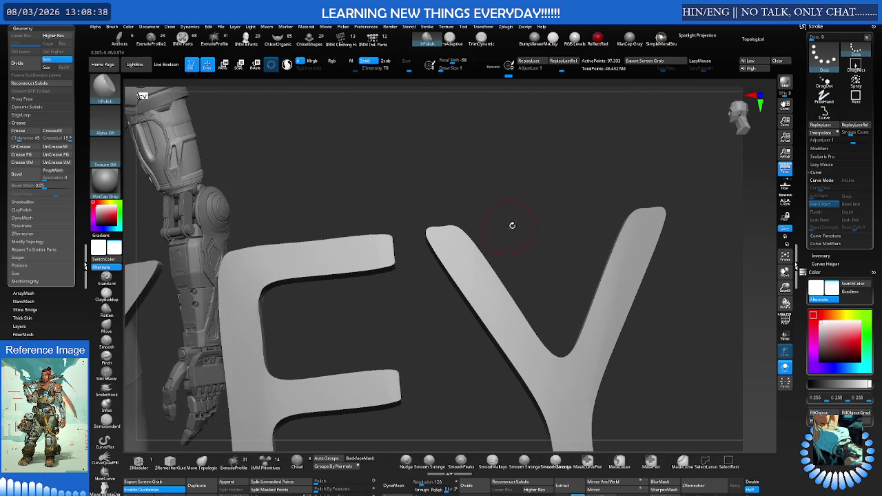
# Isolate the top parts of the Y to inspect them, then unhide all geometry.
pyautogui.keyDown('ctrl'); pyautogui.keyDown('shift'); pyautogui.moveTo(688, 168); pyautogui.dragTo(435, 250); pyautogui.keyUp('shift'); pyautogui.keyUp('ctrl')
pyautogui.moveTo(451, 234)
pyautogui.mouseDown(button='right')
pyautogui.moveTo(480, 310)
pyautogui.moveTo(521, 356)
pyautogui.moveTo(445, 262)
pyautogui.moveTo(393, 304)
pyautogui.mouseUp(button='right')
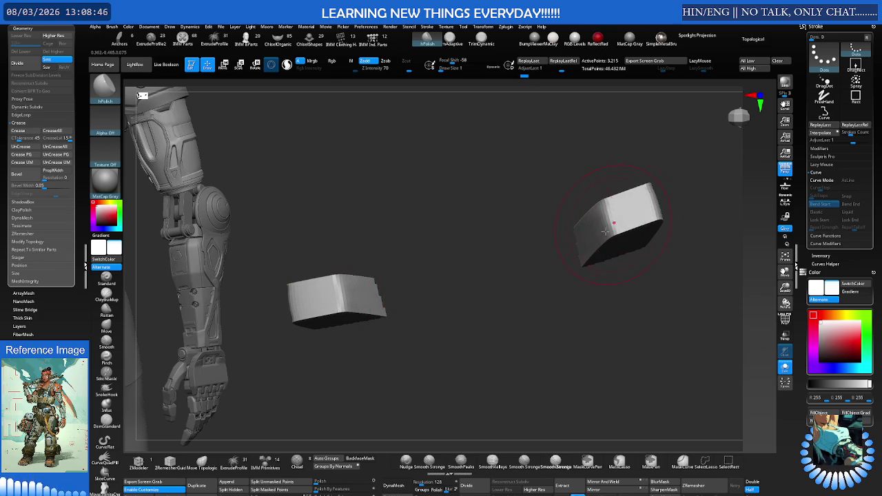
pyautogui.keyDown('ctrl'); pyautogui.keyDown('shift'); pyautogui.click(577, 236); pyautogui.keyUp('shift'); pyautogui.keyUp('ctrl')
pyautogui.moveTo(577, 236)
pyautogui.mouseDown(button='right')
pyautogui.moveTo(449, 230)
pyautogui.moveTo(522, 241)
pyautogui.moveTo(464, 269)
pyautogui.mouseUp(button='right')
pyautogui.scroll(5, 464, 268)
pyautogui.scroll(5, 464, 265)
pyautogui.scroll(3, 463, 261)
pyautogui.scroll(-8, 463, 262)
pyautogui.scroll(-2, 442, 260)
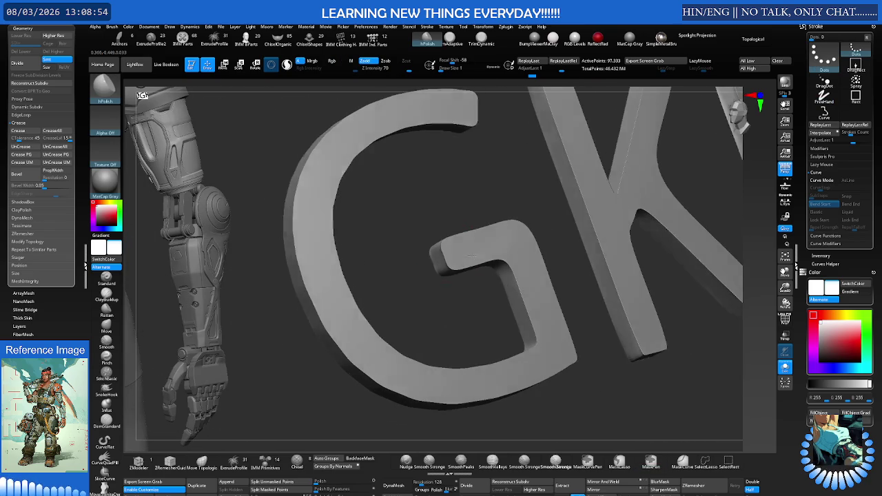
# Isolate one letter piece and orbit around it.
pyautogui.keyDown('ctrl'); pyautogui.keyDown('shift'); pyautogui.click(444, 252); pyautogui.keyUp('shift'); pyautogui.keyUp('ctrl')
pyautogui.moveTo(489, 266); pyautogui.dragTo(556, 252, button='right')
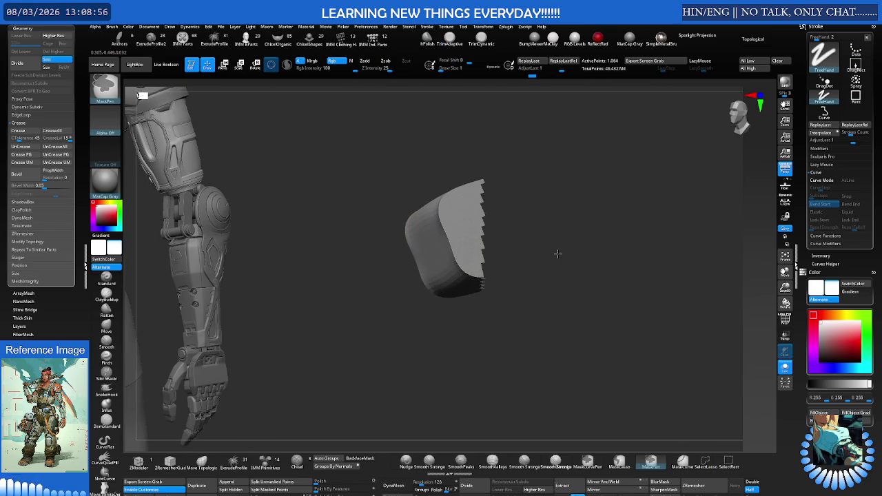
pyautogui.scroll(3, 446, 251)
pyautogui.moveTo(439, 250)
pyautogui.mouseDown(button='right')
pyautogui.moveTo(454, 244)
pyautogui.moveTo(441, 241)
pyautogui.mouseUp(button='right')
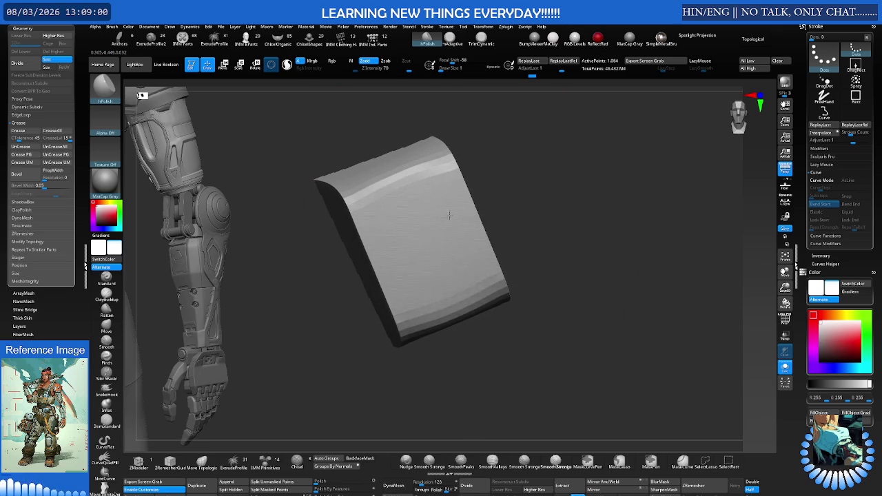
pyautogui.scroll(5, 528, 222)
# Bring the full GKEY lettering into view and show its polygroup wireframe.
pyautogui.moveTo(553, 218)
pyautogui.mouseDown(button='right')
pyautogui.moveTo(354, 266)
pyautogui.moveTo(364, 264)
pyautogui.mouseUp(button='right')
pyautogui.moveTo(441, 241)
pyautogui.mouseDown(button='right')
pyautogui.moveTo(370, 252)
pyautogui.moveTo(386, 267)
pyautogui.mouseUp(button='right')
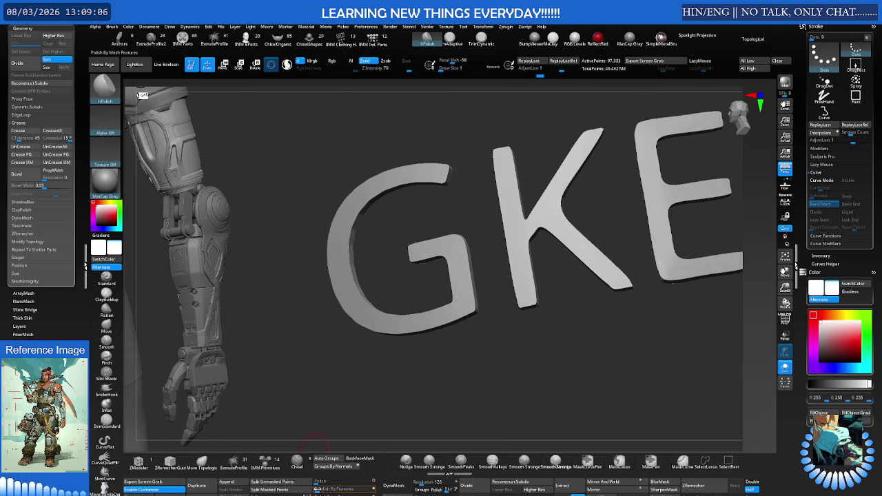
pyautogui.moveTo(516, 325); pyautogui.dragTo(471, 329, button='right')
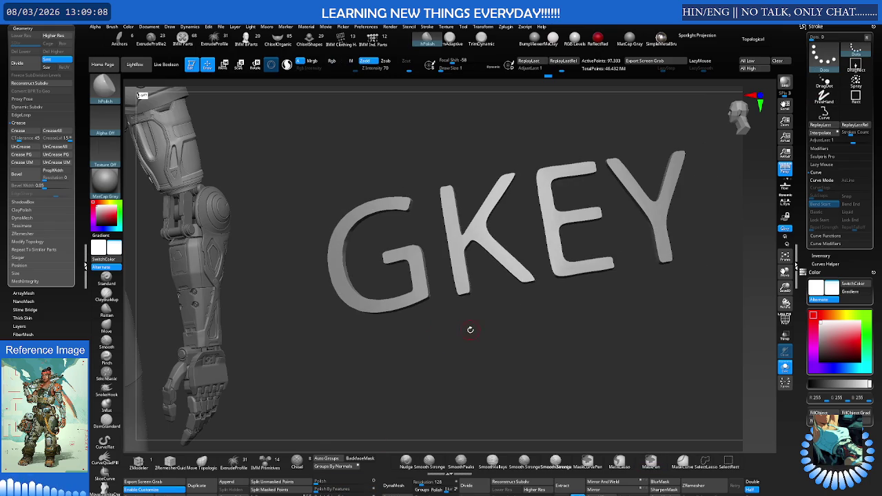
pyautogui.hotkey('shift', 'f')
pyautogui.moveTo(572, 241)
pyautogui.mouseDown(button='right')
pyautogui.moveTo(514, 191)
pyautogui.moveTo(454, 200)
pyautogui.moveTo(511, 203)
pyautogui.moveTo(519, 345)
pyautogui.moveTo(537, 304)
pyautogui.mouseUp(button='right')
# Turn PolyFrame off, exit Solo mode, and orbit to the GKEY plate on the arm armour.
pyautogui.hotkey('shift', 'f')
pyautogui.hotkey('ctrl', 'shift', 's')
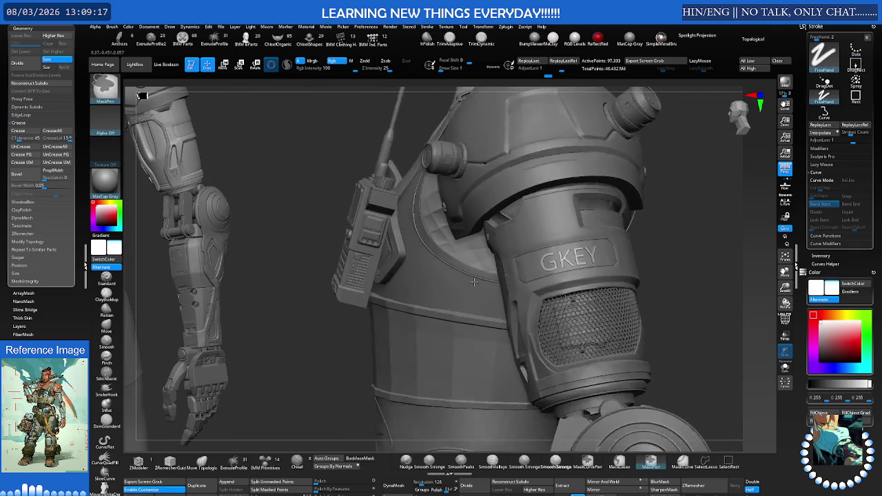
pyautogui.moveTo(474, 281)
pyautogui.mouseDown(button='right')
pyautogui.moveTo(369, 257)
pyautogui.moveTo(388, 253)
pyautogui.mouseUp(button='right')
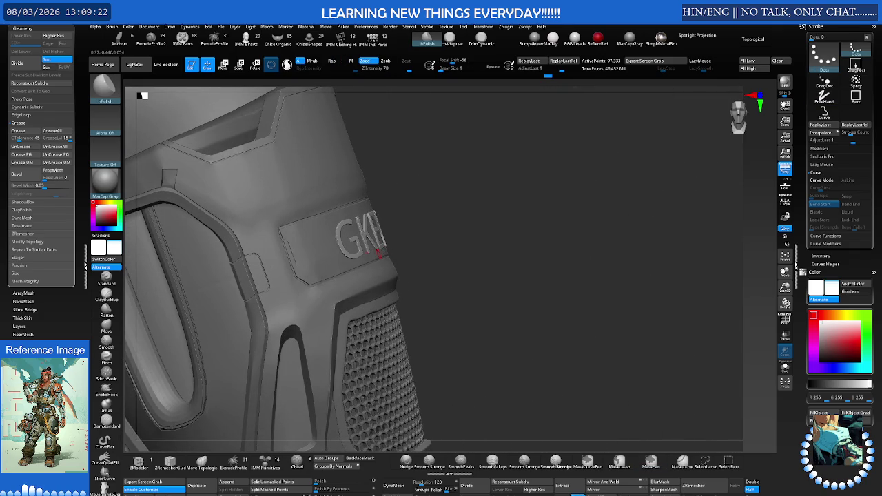
pyautogui.moveTo(414, 276)
pyautogui.mouseDown(button='right')
pyautogui.moveTo(359, 303)
pyautogui.moveTo(196, 129)
pyautogui.moveTo(437, 288)
pyautogui.moveTo(564, 253)
pyautogui.mouseUp(button='right')
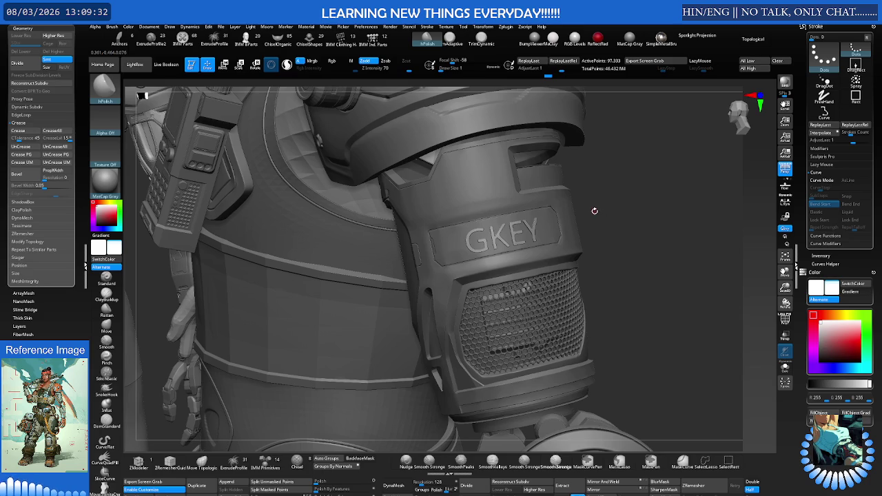
pyautogui.keyDown('ctrl'); pyautogui.keyDown('shift'); pyautogui.moveTo(643, 163); pyautogui.dragTo(435, 267); pyautogui.keyUp('shift'); pyautogui.keyUp('ctrl')
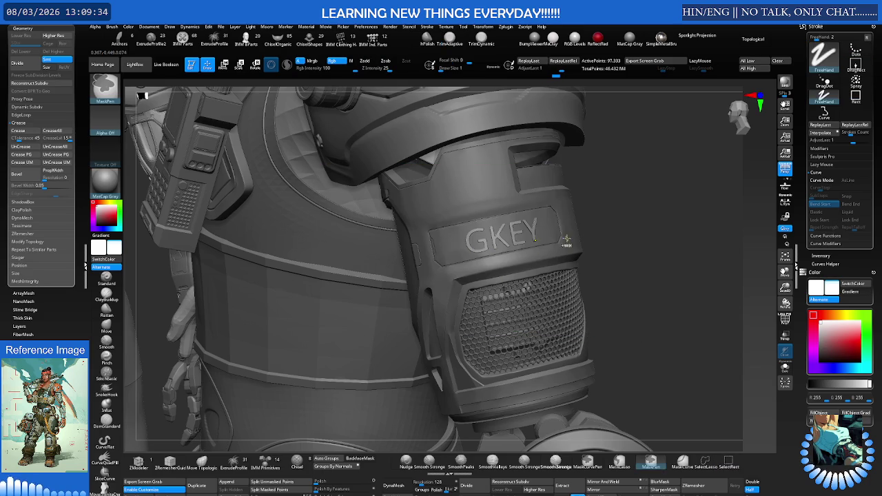
pyautogui.moveTo(580, 216)
pyautogui.mouseDown(button='right')
pyautogui.moveTo(452, 214)
pyautogui.moveTo(785, 202)
pyautogui.mouseUp(button='right')
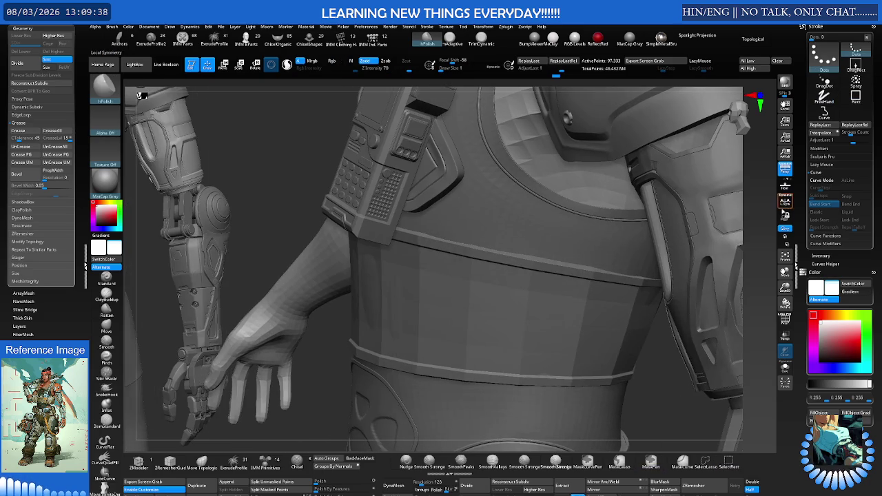
pyautogui.moveTo(715, 221)
pyautogui.mouseDown(button='right')
pyautogui.moveTo(344, 220)
pyautogui.moveTo(465, 242)
pyautogui.moveTo(507, 264)
pyautogui.moveTo(502, 256)
pyautogui.moveTo(391, 260)
pyautogui.moveTo(472, 239)
pyautogui.mouseUp(button='right')
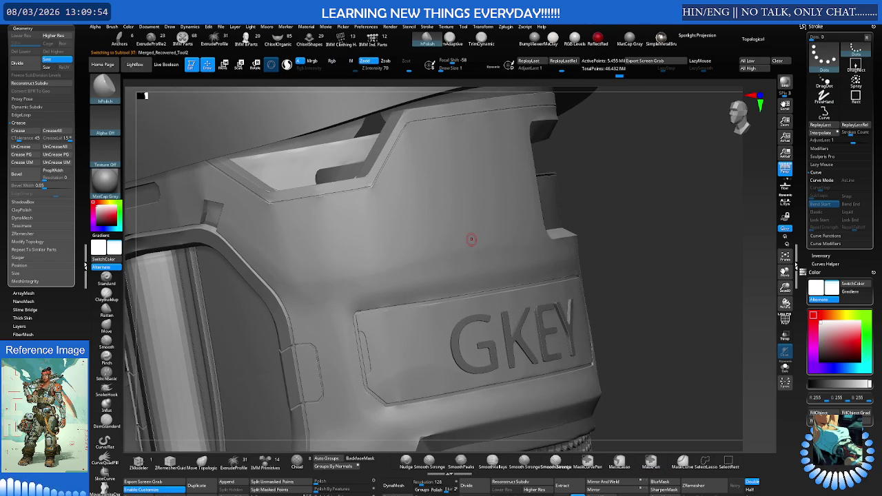
# Select the Standard brush with DragRect stroke, then try the Hatch brush and its alphas.
pyautogui.click(110, 278)
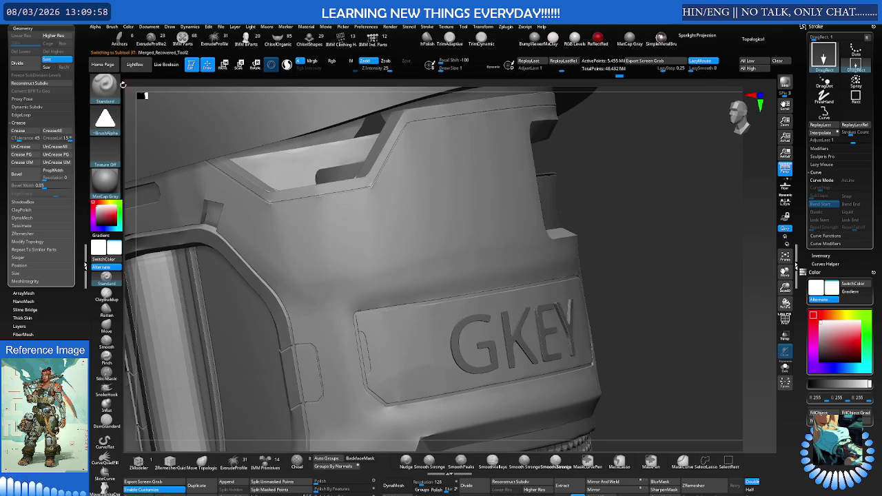
pyautogui.click(114, 93)
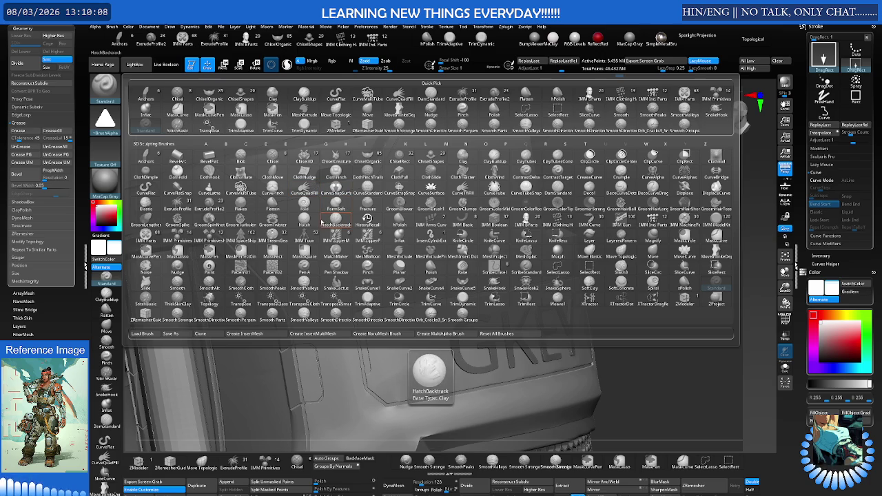
pyautogui.click(304, 216)
pyautogui.click(105, 119)
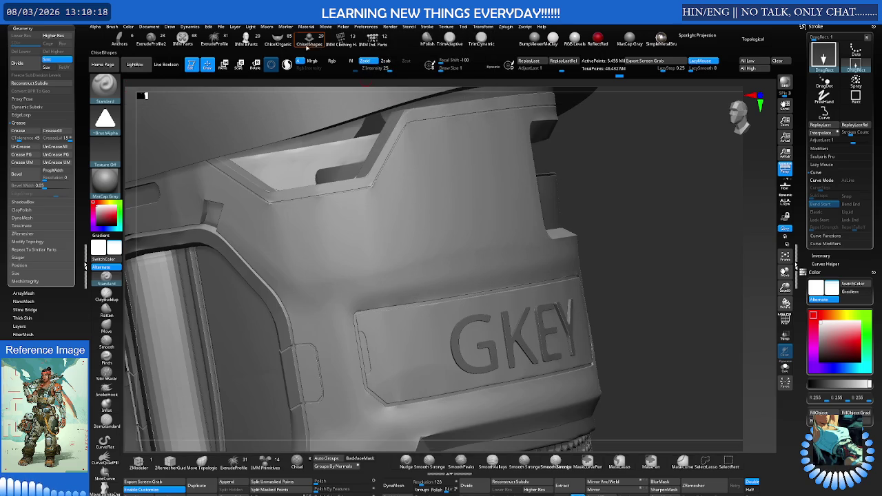
# Browse ChiselShapes, IMM Ind. Parts, clothing and IMM Parts inserts, then pick IMM MachineParts.
pyautogui.click(343, 37)
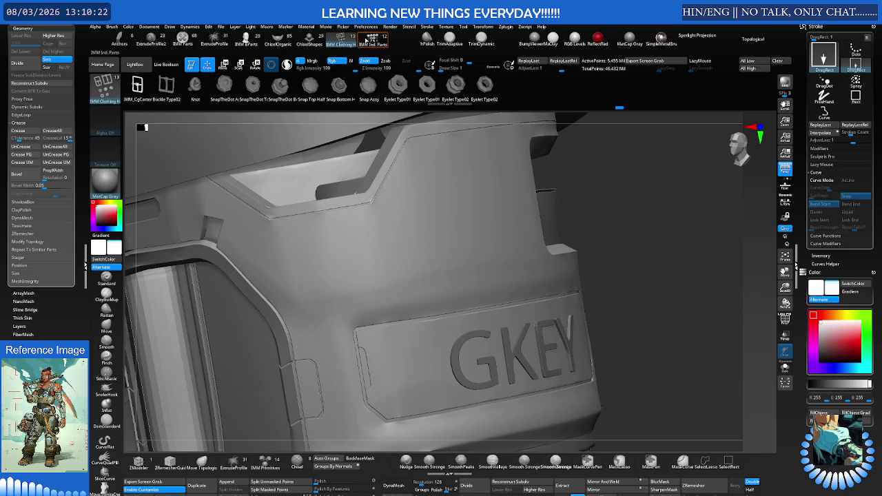
pyautogui.click(374, 40)
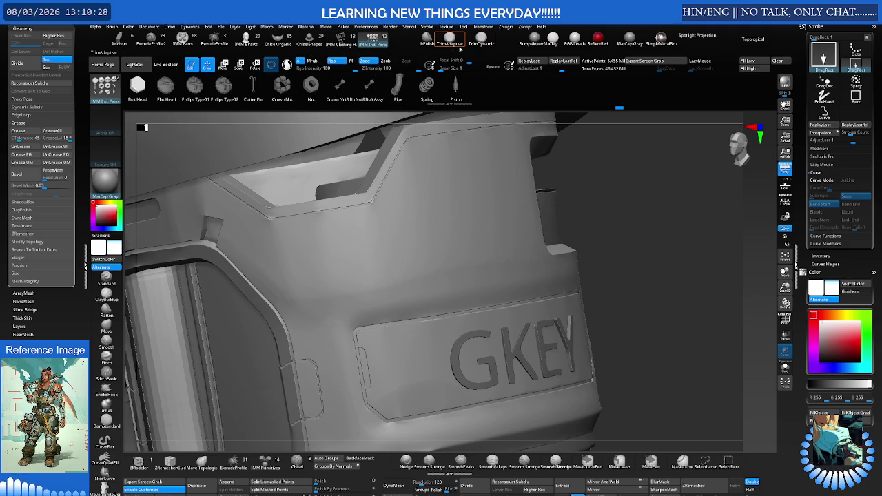
pyautogui.click(340, 41)
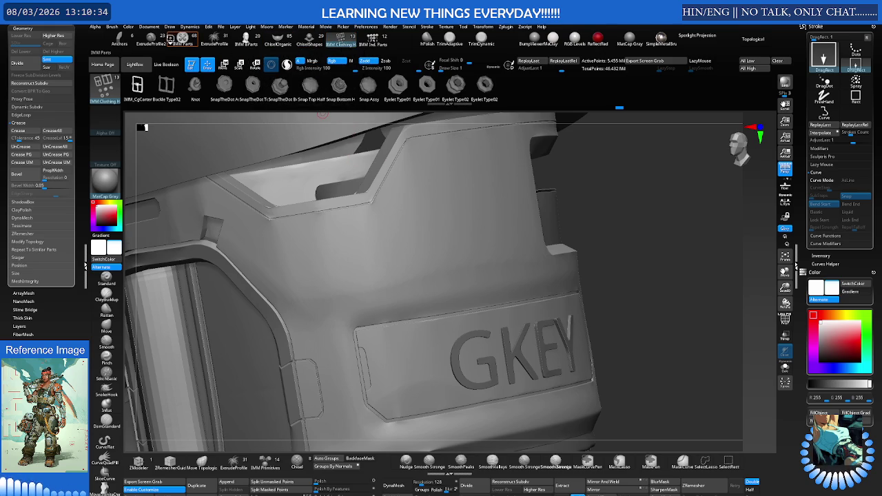
pyautogui.click(182, 38)
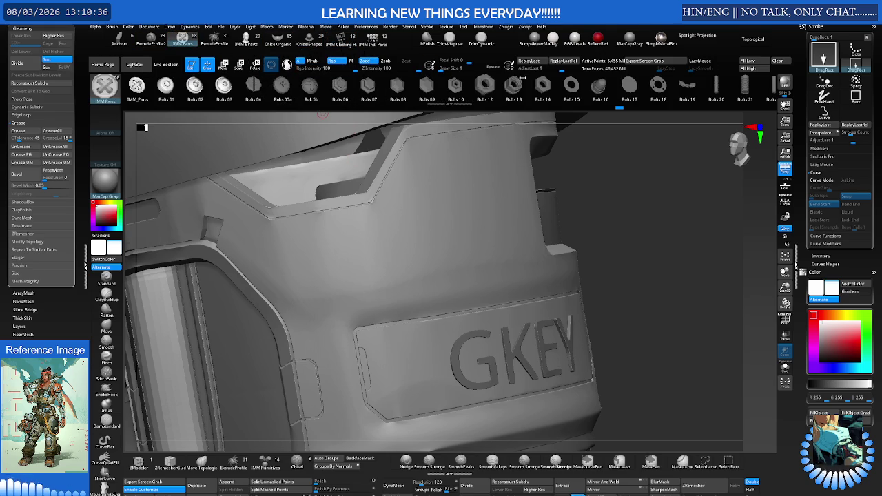
pyautogui.scroll(-2, 634, 88)
pyautogui.scroll(-2, 635, 88)
pyautogui.scroll(-2, 635, 89)
pyautogui.scroll(-2, 638, 84)
pyautogui.scroll(-2, 620, 85)
pyautogui.scroll(-2, 572, 87)
pyautogui.scroll(-2, 517, 89)
pyautogui.scroll(-1, 463, 91)
pyautogui.scroll(-2, 469, 90)
pyautogui.scroll(-2, 476, 90)
pyautogui.scroll(-1, 486, 90)
pyautogui.scroll(-2, 491, 91)
pyautogui.scroll(-2, 499, 91)
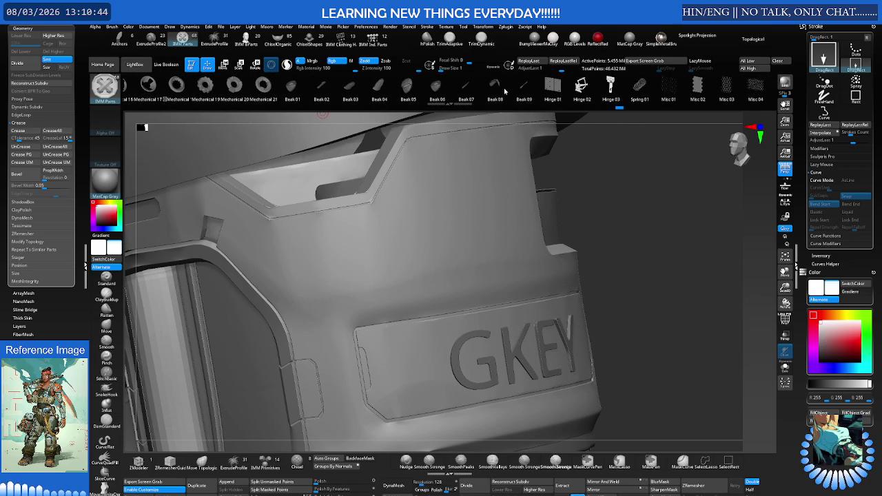
pyautogui.scroll(-2, 496, 91)
pyautogui.scroll(-2, 479, 94)
pyautogui.scroll(-3, 459, 98)
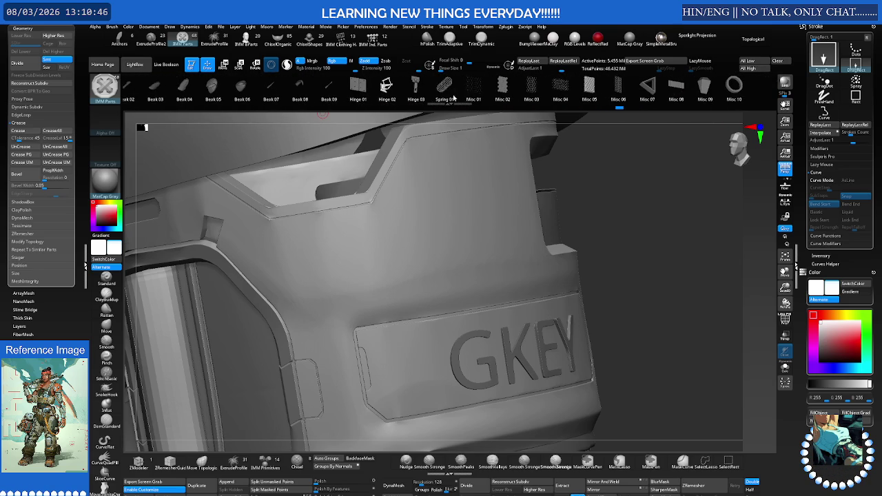
pyautogui.scroll(-1, 448, 98)
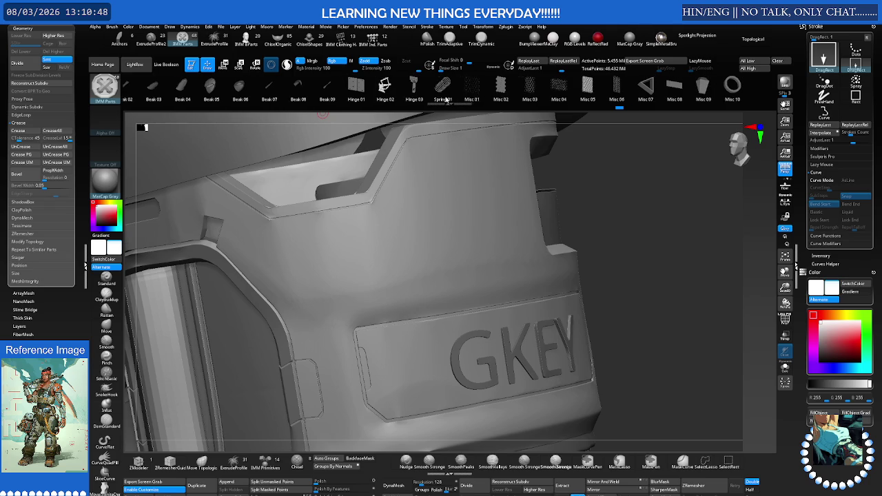
pyautogui.scroll(-1, 438, 98)
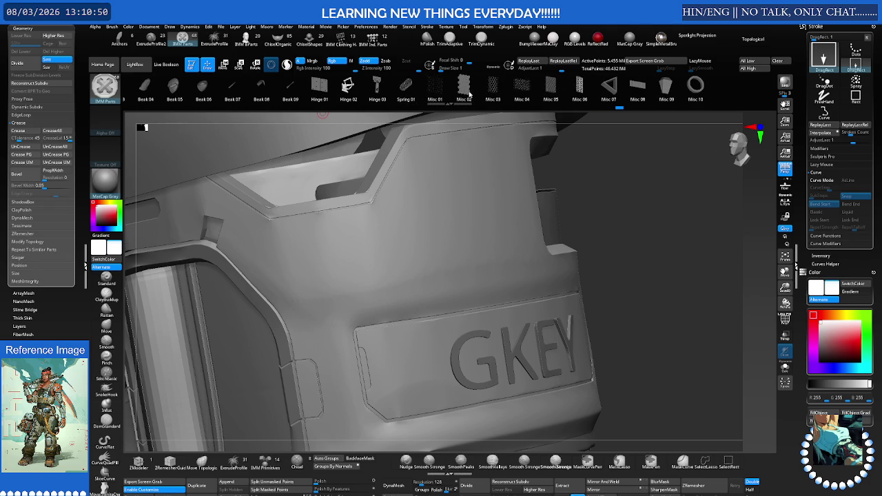
pyautogui.scroll(-1, 530, 94)
pyautogui.scroll(-2, 510, 93)
pyautogui.scroll(2, 505, 99)
pyautogui.scroll(1, 514, 106)
pyautogui.press('b')
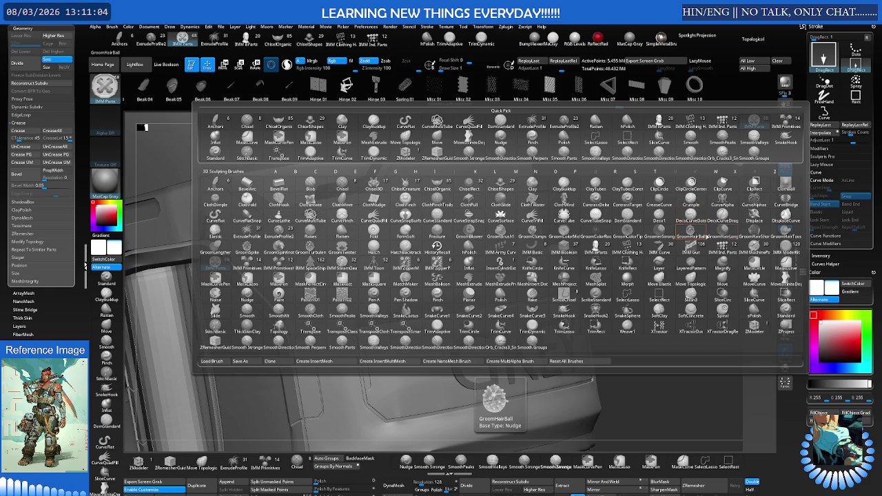
pyautogui.click(747, 250)
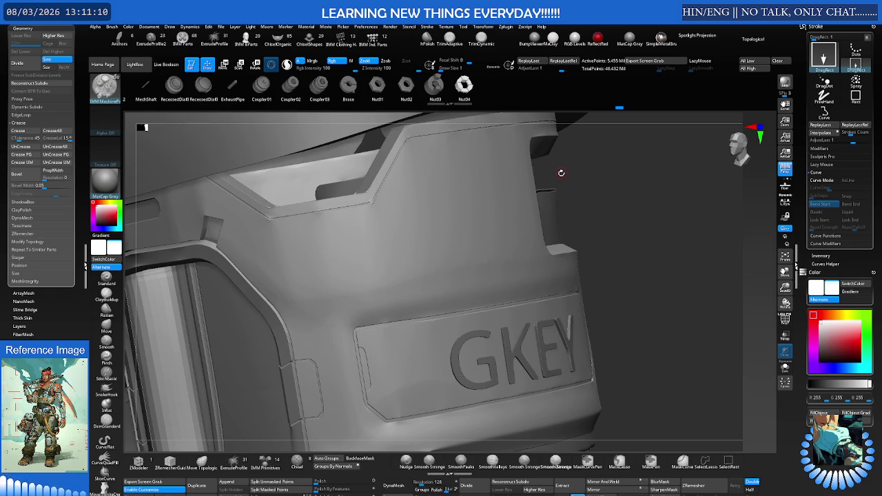
# Test-stamp a TechPort machine part on the armour, then undo it.
pyautogui.hscroll(-2, 438, 91)
pyautogui.hscroll(-2, 448, 90)
pyautogui.hscroll(-2, 462, 89)
pyautogui.hscroll(-2, 471, 90)
pyautogui.hscroll(-2, 469, 90)
pyautogui.hscroll(-2, 466, 90)
pyautogui.hscroll(-2, 465, 91)
pyautogui.scroll(3, 458, 86)
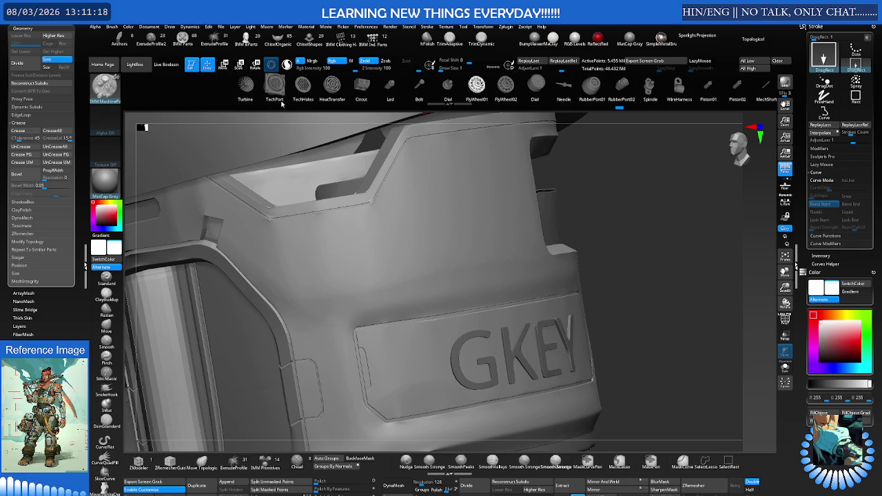
pyautogui.click(276, 89)
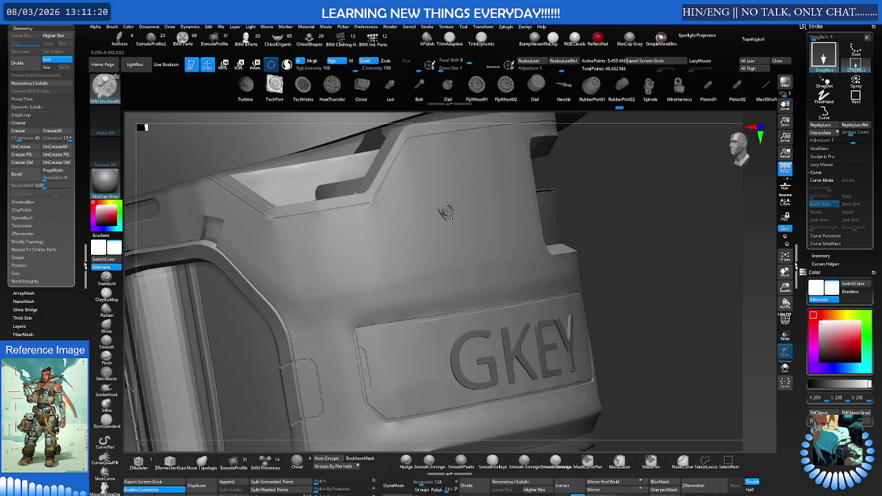
pyautogui.moveTo(446, 212); pyautogui.dragTo(412, 176)
pyautogui.moveTo(412, 177)
pyautogui.mouseDown(button='right')
pyautogui.moveTo(422, 234)
pyautogui.moveTo(412, 235)
pyautogui.moveTo(445, 228)
pyautogui.mouseUp(button='right')
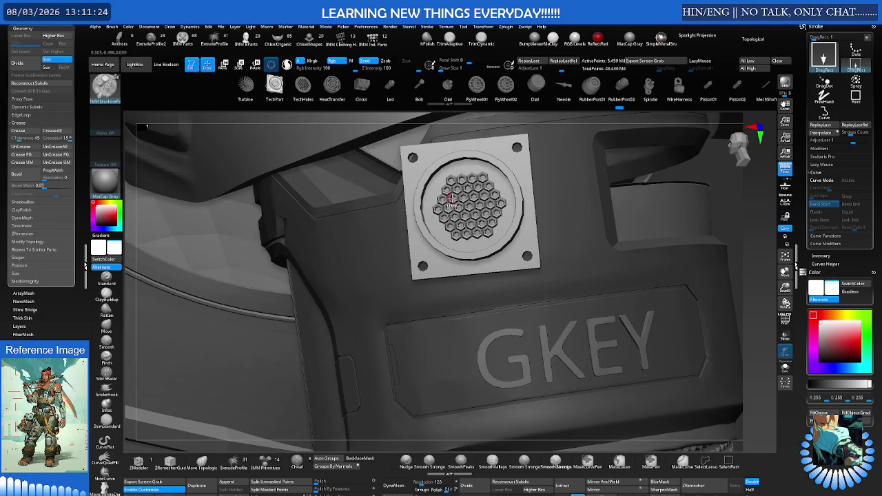
pyautogui.hotkey('ctrl', 'z')
# Test-stamp a FlyWheel01 insert on the armour, then undo it.
pyautogui.click(477, 84)
pyautogui.moveTo(488, 166); pyautogui.dragTo(580, 233)
pyautogui.moveTo(580, 233)
pyautogui.mouseDown(button='right')
pyautogui.moveTo(638, 209)
pyautogui.moveTo(577, 198)
pyautogui.moveTo(524, 212)
pyautogui.mouseUp(button='right')
pyautogui.hotkey('ctrl', 'z')
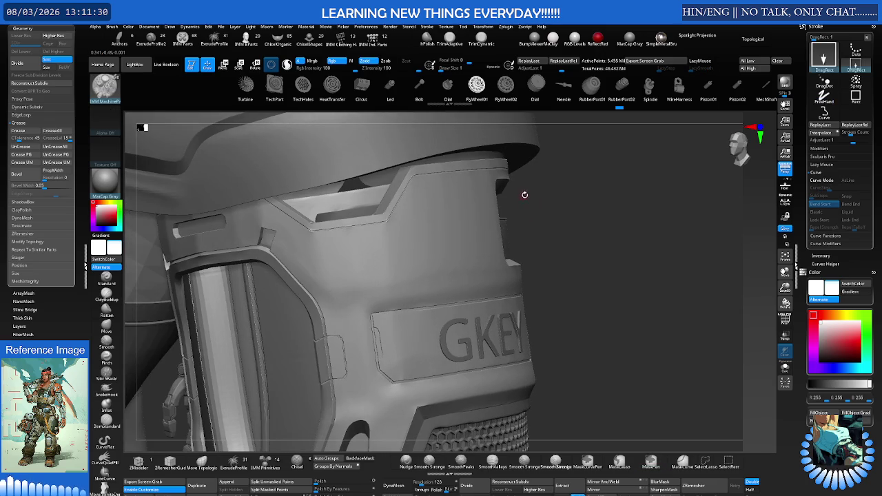
pyautogui.press('b')
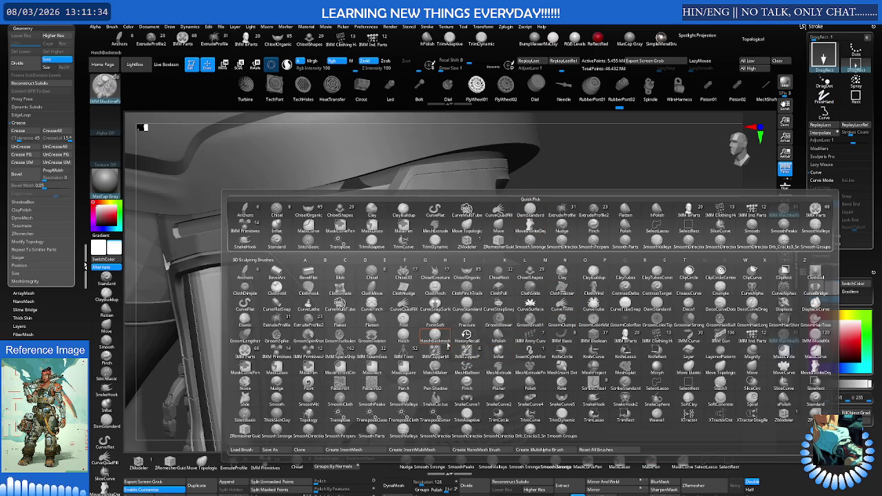
# Select the IMM SpaceShip brush and choose a new mesh from its insert library.
pyautogui.click(346, 352)
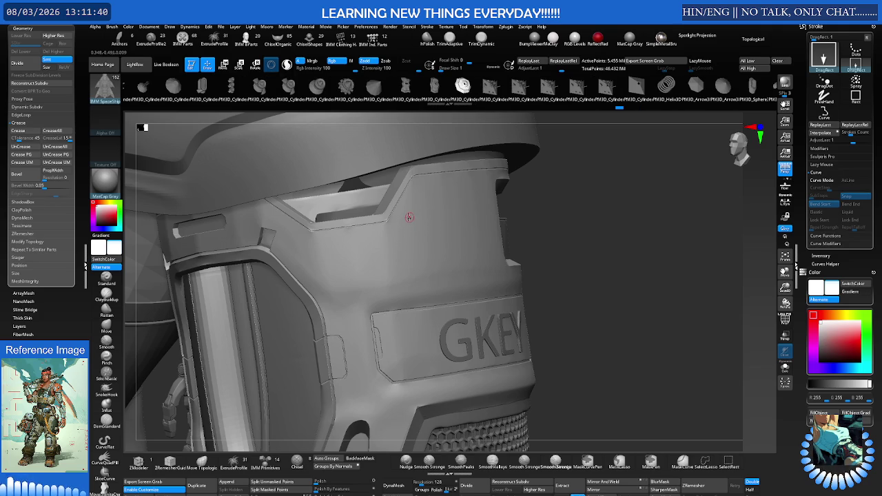
pyautogui.press('m')
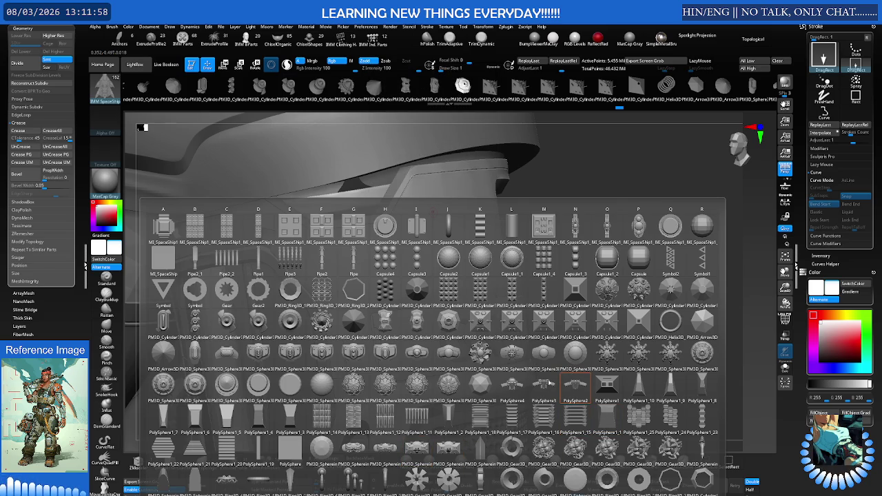
pyautogui.click(551, 237)
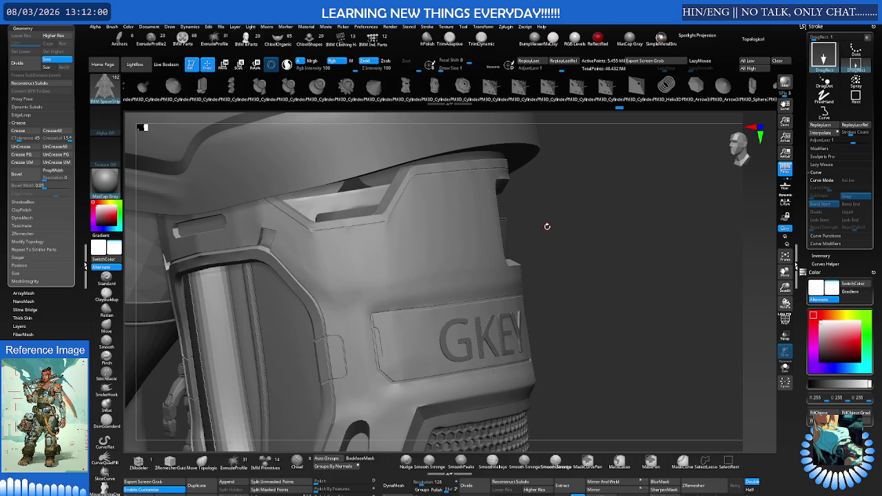
# Stamp the square grooved SpaceShip emblem above the GKEY panel and show PolyFrame.
pyautogui.press('m')
pyautogui.click(640, 224)
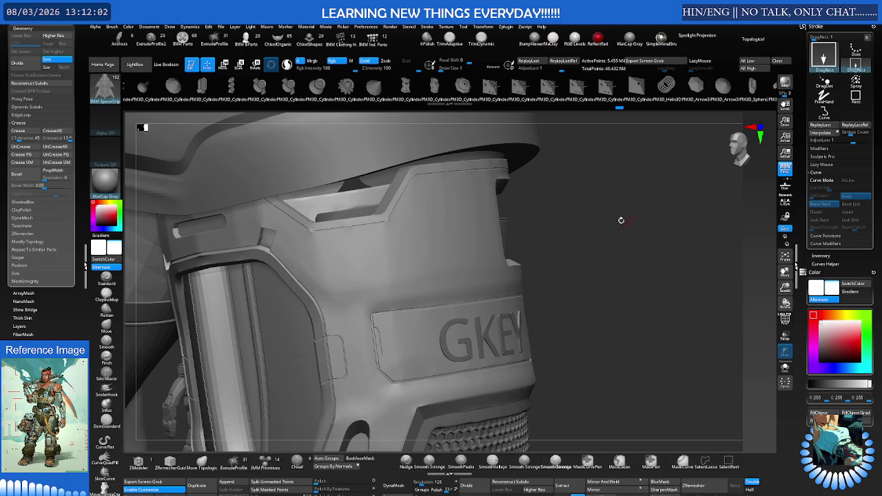
pyautogui.moveTo(446, 239); pyautogui.dragTo(449, 234, button='right')
pyautogui.moveTo(445, 234); pyautogui.dragTo(444, 281)
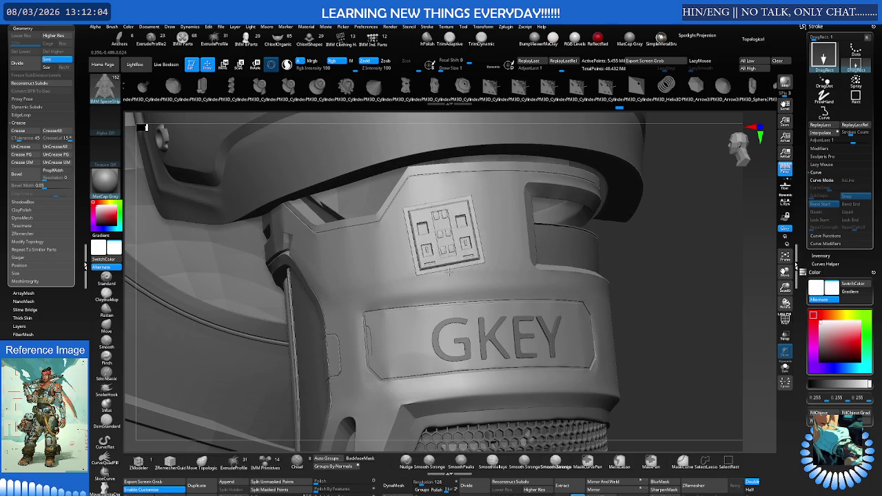
pyautogui.moveTo(441, 238)
pyautogui.mouseDown(button='right')
pyautogui.moveTo(494, 196)
pyautogui.moveTo(380, 257)
pyautogui.moveTo(413, 246)
pyautogui.moveTo(397, 257)
pyautogui.moveTo(437, 228)
pyautogui.moveTo(402, 252)
pyautogui.moveTo(403, 262)
pyautogui.moveTo(393, 238)
pyautogui.moveTo(297, 290)
pyautogui.moveTo(411, 209)
pyautogui.mouseUp(button='right')
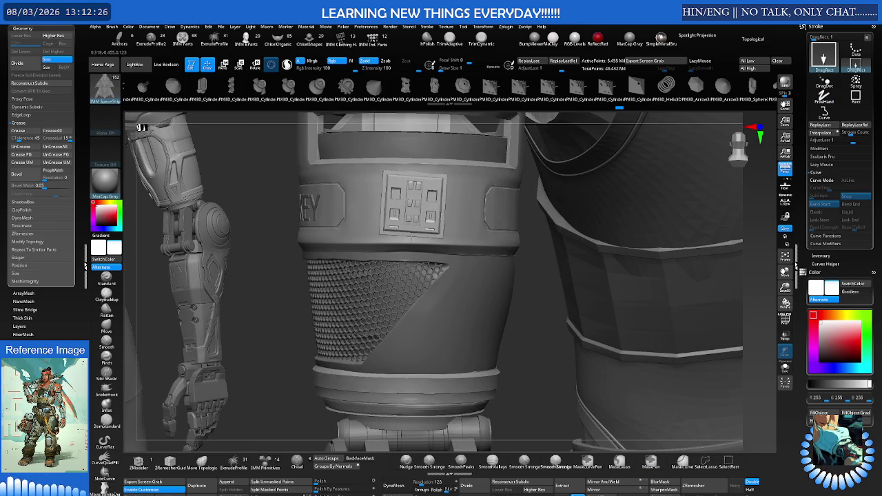
pyautogui.moveTo(411, 240)
pyautogui.mouseDown(button='right')
pyautogui.moveTo(430, 223)
pyautogui.moveTo(472, 266)
pyautogui.moveTo(455, 222)
pyautogui.mouseUp(button='right')
pyautogui.hotkey('shift', 'f')
# Switch the gizmo to the Deformer transform type and bend the plate's left end downward.
pyautogui.press('w')
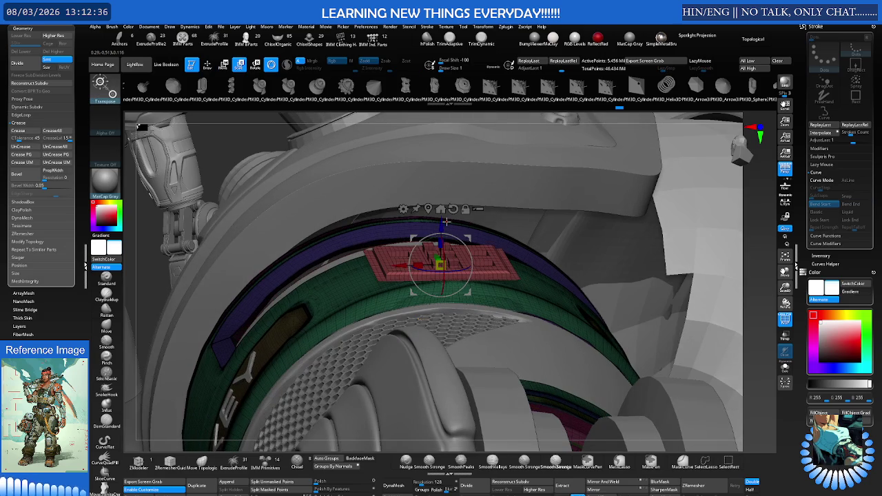
pyautogui.click(404, 208)
pyautogui.click(435, 239)
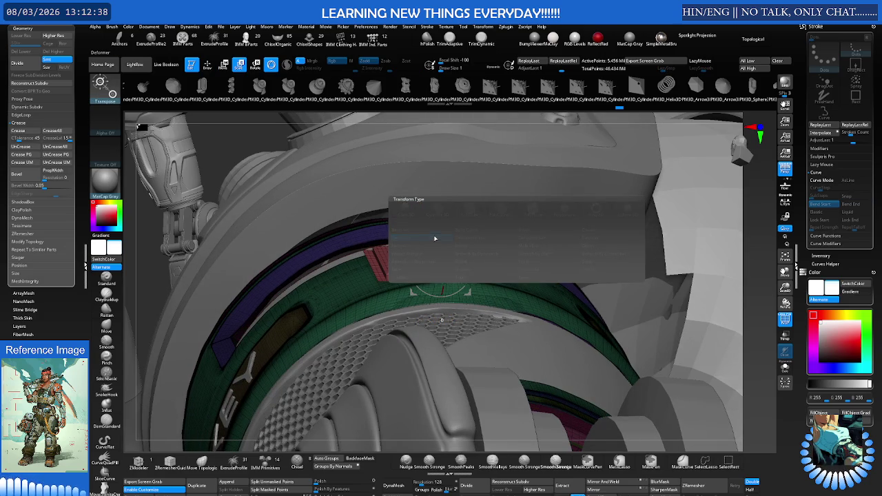
pyautogui.moveTo(373, 251)
pyautogui.mouseDown(button='right')
pyautogui.moveTo(381, 244)
pyautogui.moveTo(248, 318)
pyautogui.mouseUp(button='right')
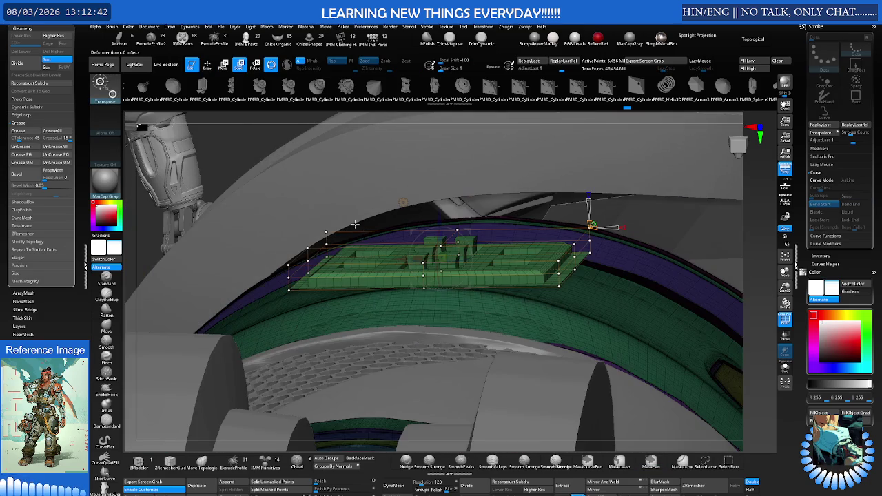
pyautogui.press('ctrl')
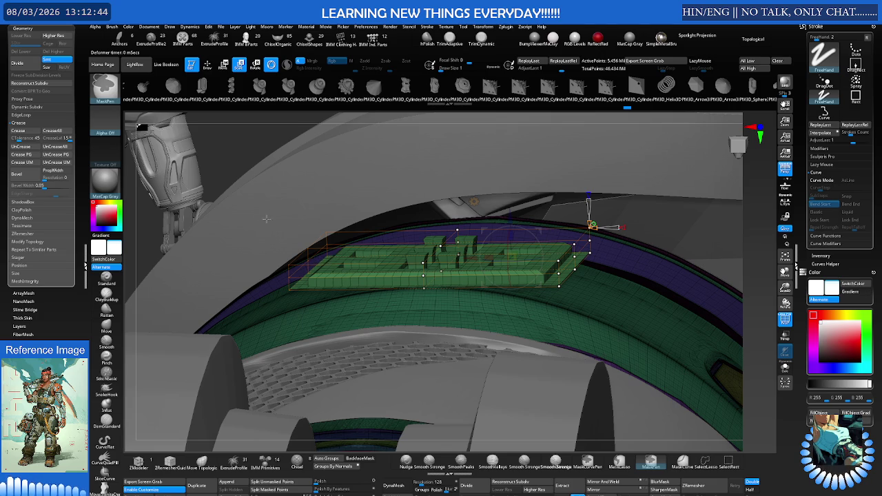
pyautogui.press('w')
pyautogui.moveTo(303, 258); pyautogui.dragTo(289, 310)
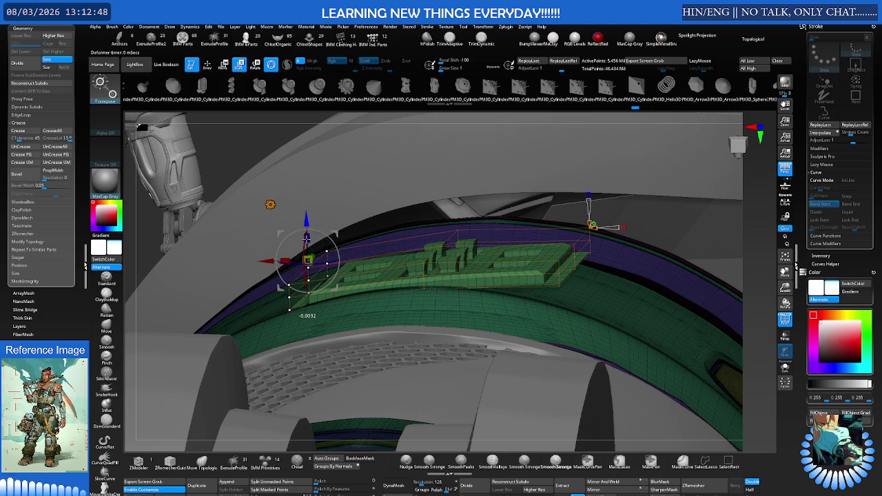
pyautogui.moveTo(289, 310); pyautogui.dragTo(290, 312)
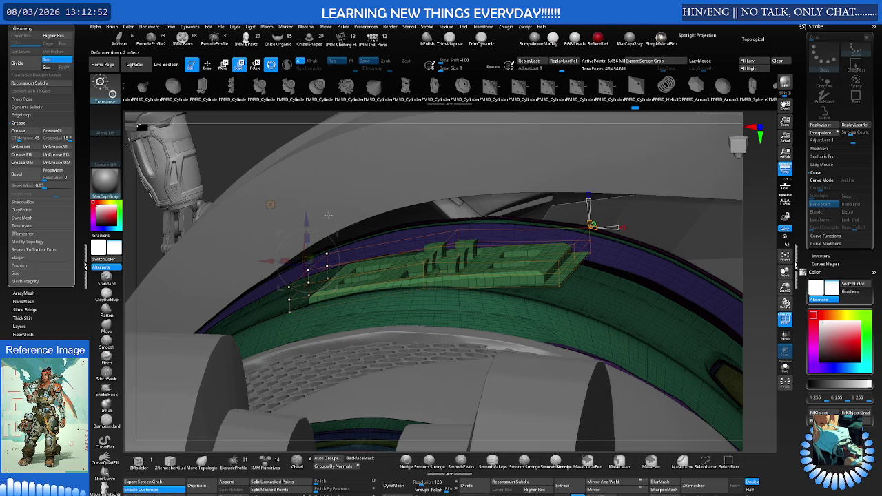
# Mask a rectangular area of the plate and bend it further along its length.
pyautogui.press('q')
pyautogui.moveTo(304, 248); pyautogui.dragTo(311, 184)
pyautogui.keyDown('ctrl'); pyautogui.moveTo(556, 196); pyautogui.dragTo(452, 304); pyautogui.keyUp('ctrl')
pyautogui.press('w')
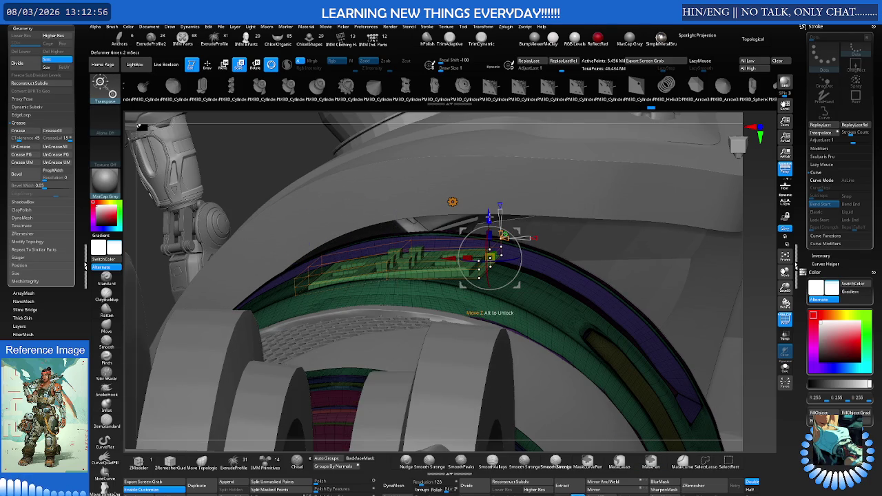
pyautogui.moveTo(503, 235); pyautogui.dragTo(505, 251)
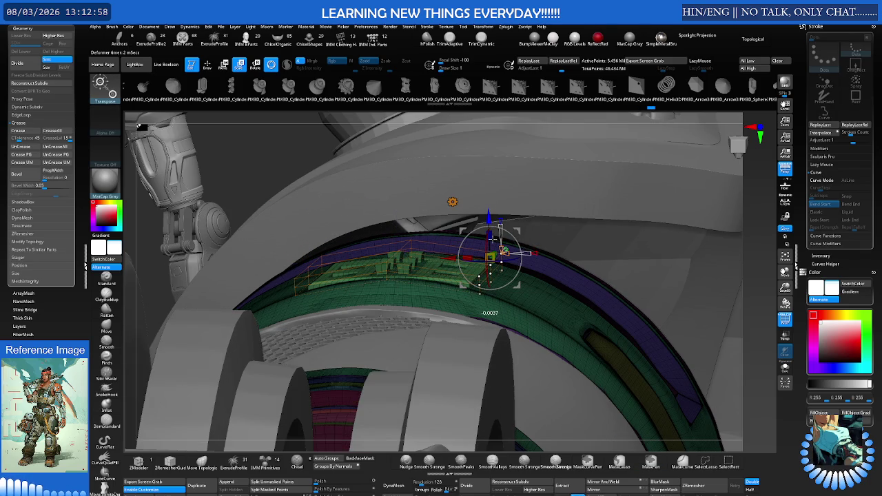
pyautogui.moveTo(505, 250); pyautogui.dragTo(504, 242)
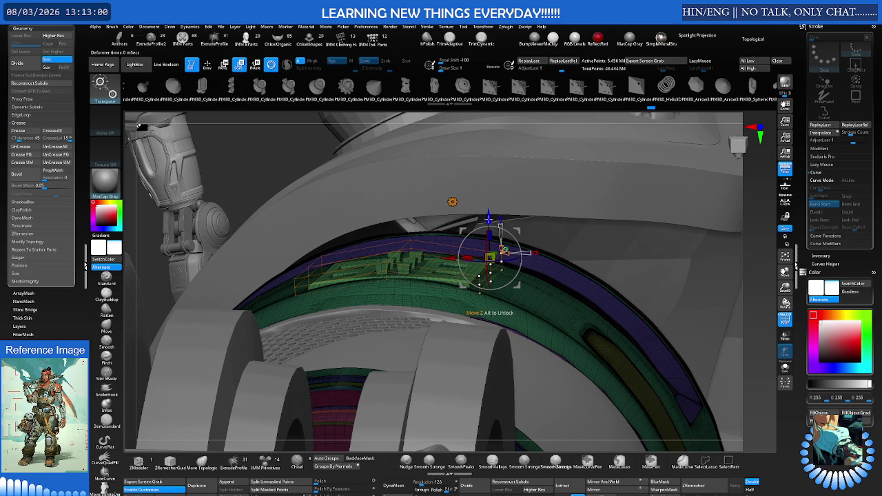
# Mask across the plate, then shift and rotate it flush onto the armour band.
pyautogui.moveTo(502, 256)
pyautogui.mouseDown(button='right')
pyautogui.moveTo(439, 257)
pyautogui.moveTo(303, 216)
pyautogui.mouseUp(button='right')
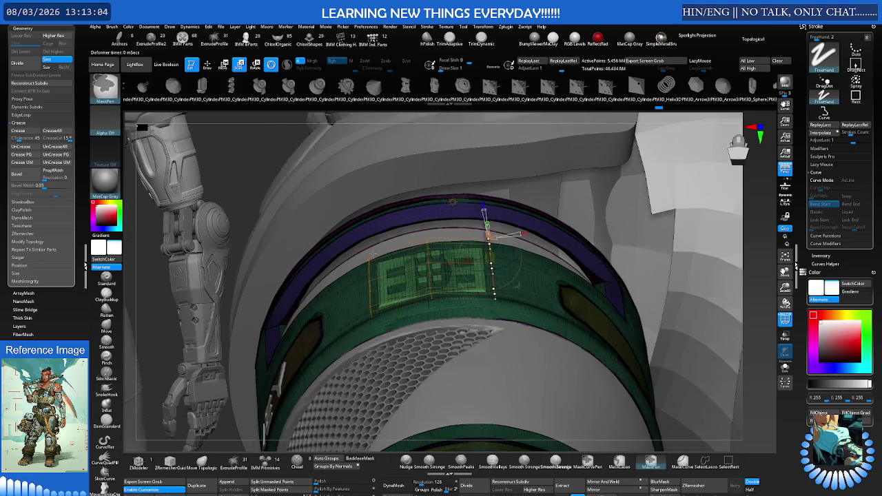
pyautogui.moveTo(439, 300); pyautogui.dragTo(439, 301)
pyautogui.press('w')
pyautogui.moveTo(481, 219); pyautogui.dragTo(431, 228, button='right')
pyautogui.moveTo(430, 223); pyautogui.dragTo(437, 210)
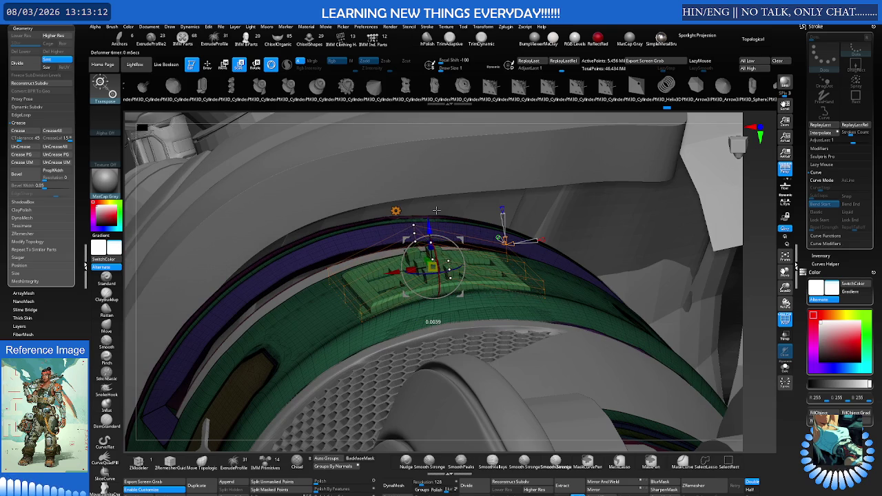
pyautogui.moveTo(436, 210); pyautogui.dragTo(455, 238, button='right')
pyautogui.moveTo(455, 237); pyautogui.dragTo(462, 239)
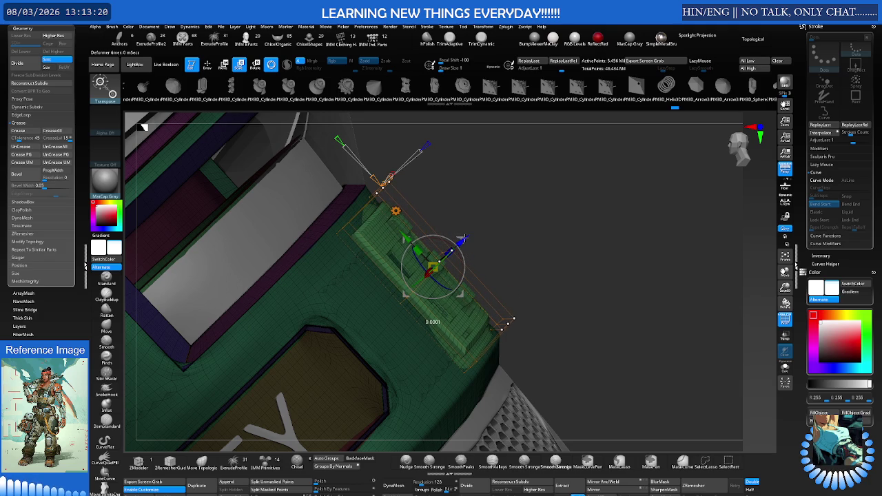
# Check the mesh integrity and inspect the bent plate from several angles.
pyautogui.moveTo(463, 239); pyautogui.dragTo(382, 378, button='right')
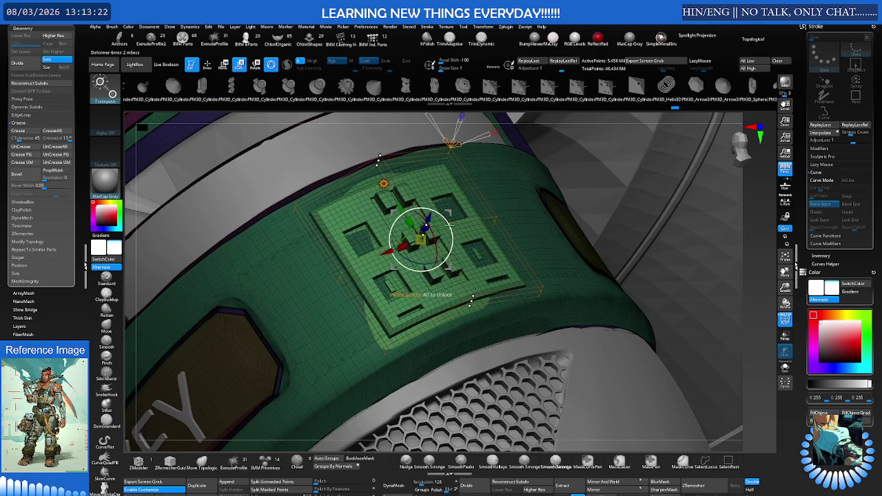
pyautogui.click(460, 487)
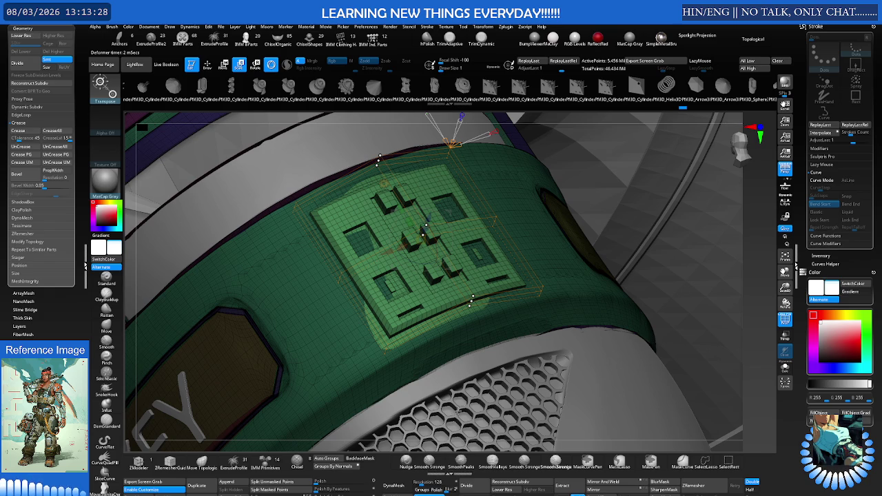
pyautogui.moveTo(476, 357); pyautogui.dragTo(488, 348, button='right')
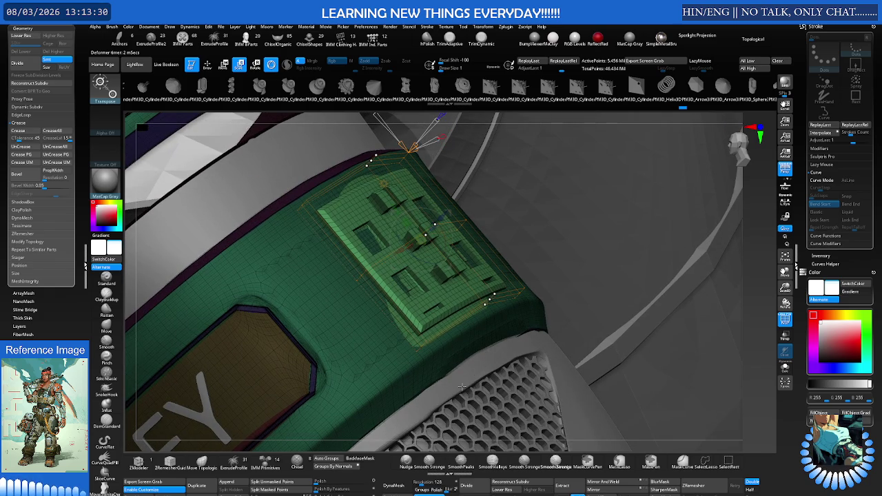
pyautogui.moveTo(456, 395); pyautogui.dragTo(450, 324, button='right')
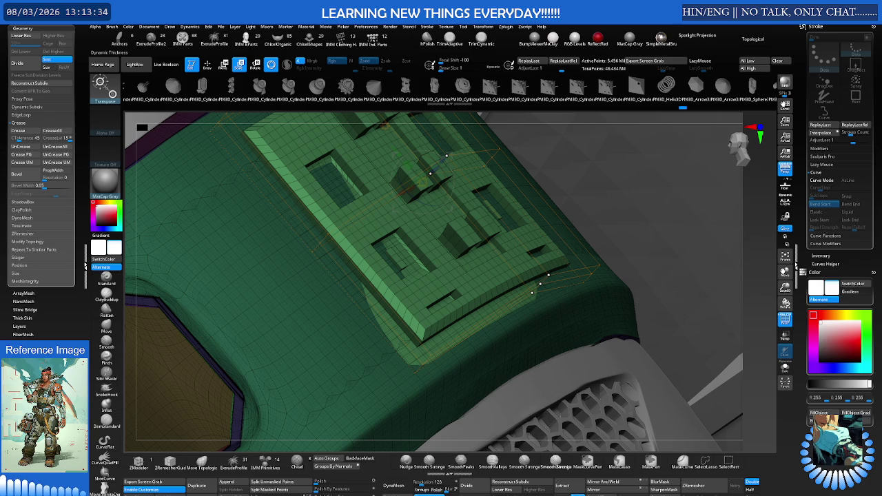
pyautogui.press('ctrl')
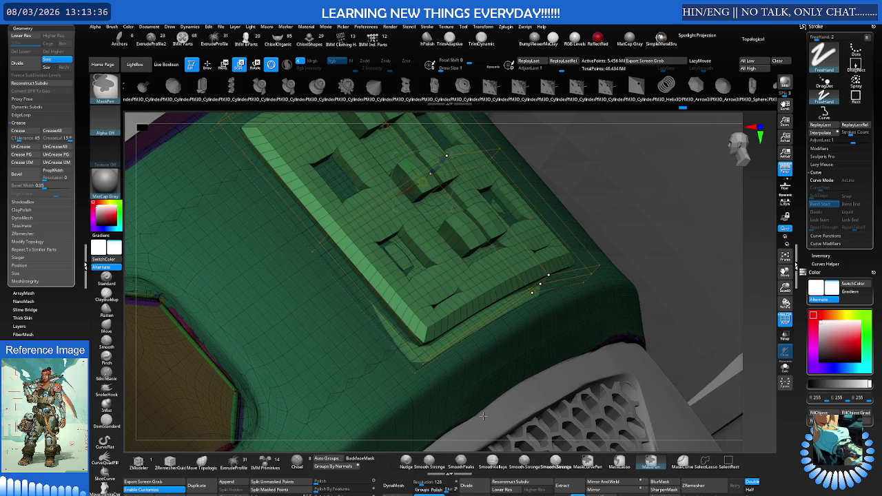
# Split the masked panel into its own part and make it the active one.
pyautogui.moveTo(479, 404); pyautogui.dragTo(484, 216, button='right')
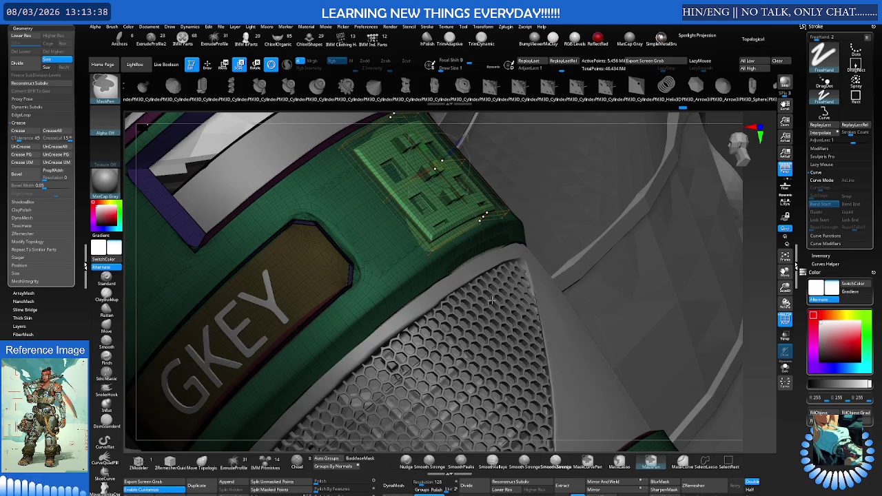
pyautogui.moveTo(482, 287); pyautogui.dragTo(473, 292, button='right')
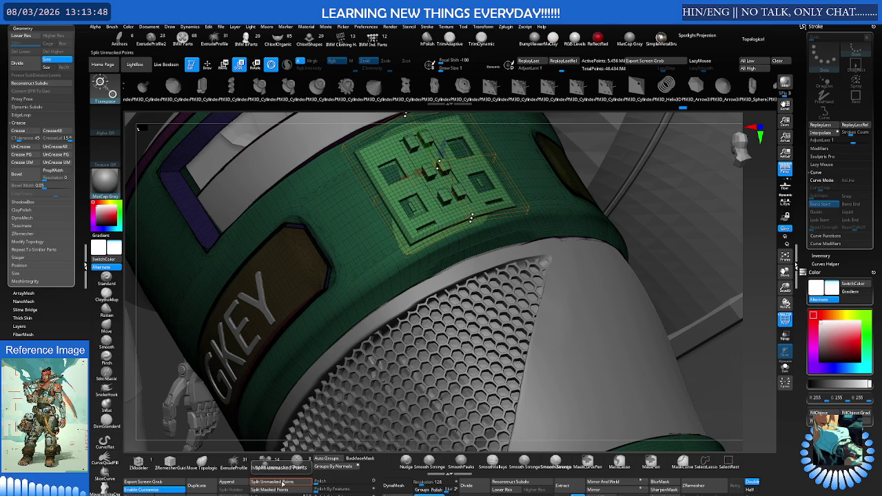
pyautogui.click(282, 486)
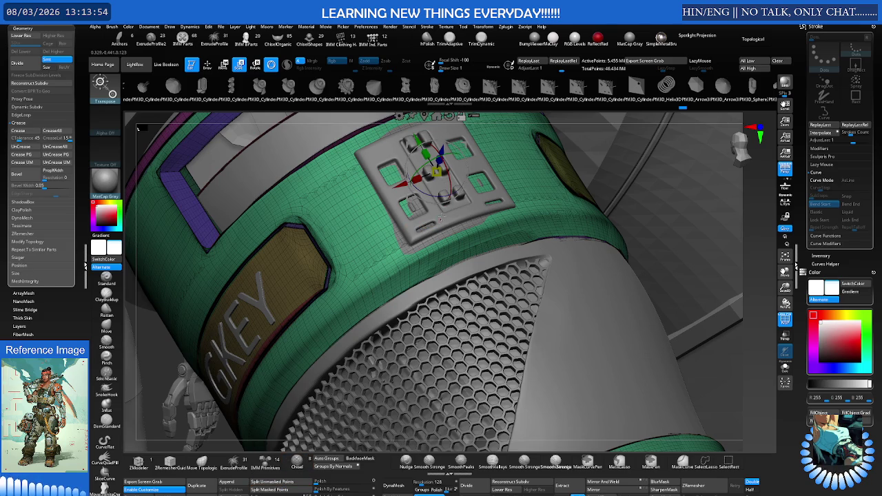
pyautogui.keyDown('alt'); pyautogui.click(441, 217); pyautogui.keyUp('alt')
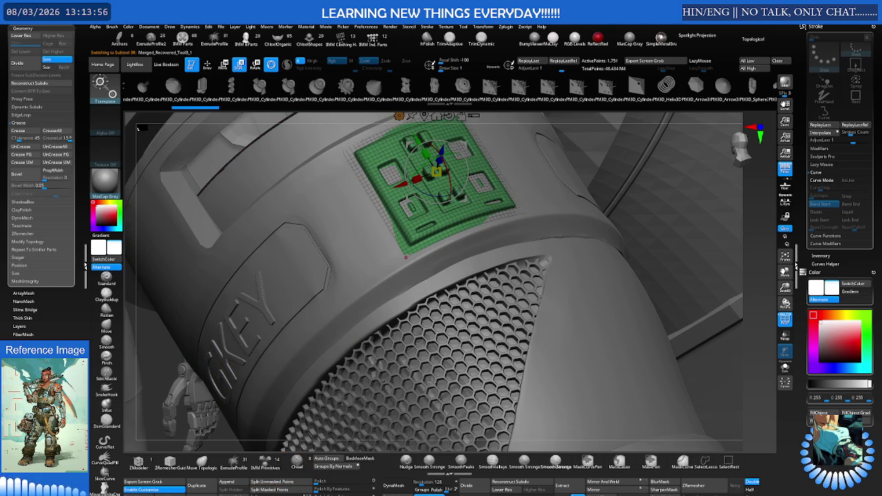
pyautogui.moveTo(428, 384); pyautogui.dragTo(481, 363)
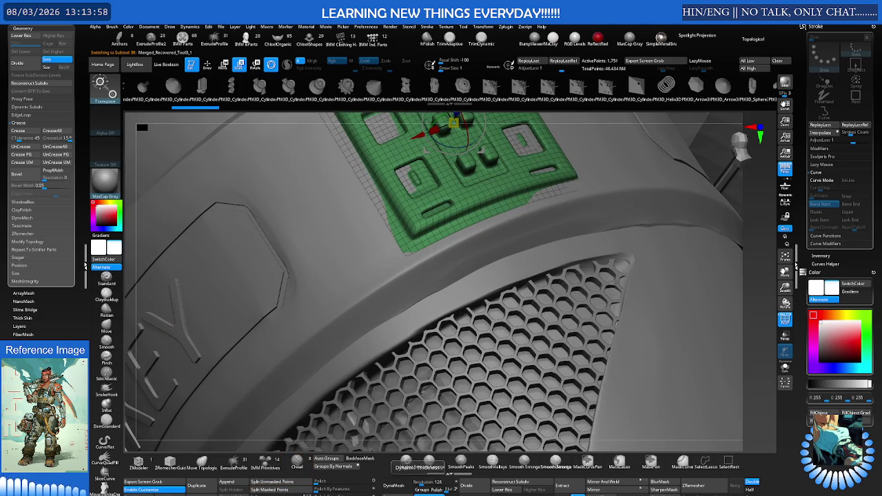
# Enable Flat Subdiv under Dynamic Subdiv and set the panel Thickness to about 0.00043.
pyautogui.moveTo(3, 287); pyautogui.dragTo(8, 301)
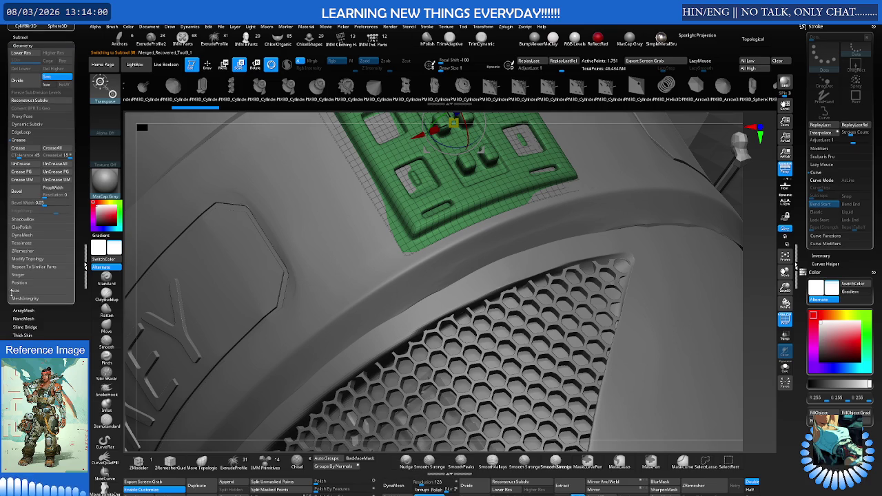
pyautogui.click(27, 125)
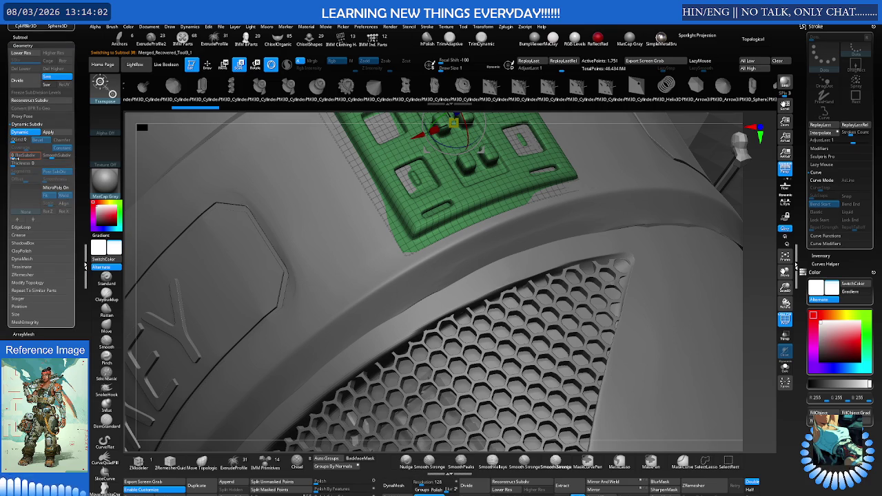
pyautogui.click(14, 157)
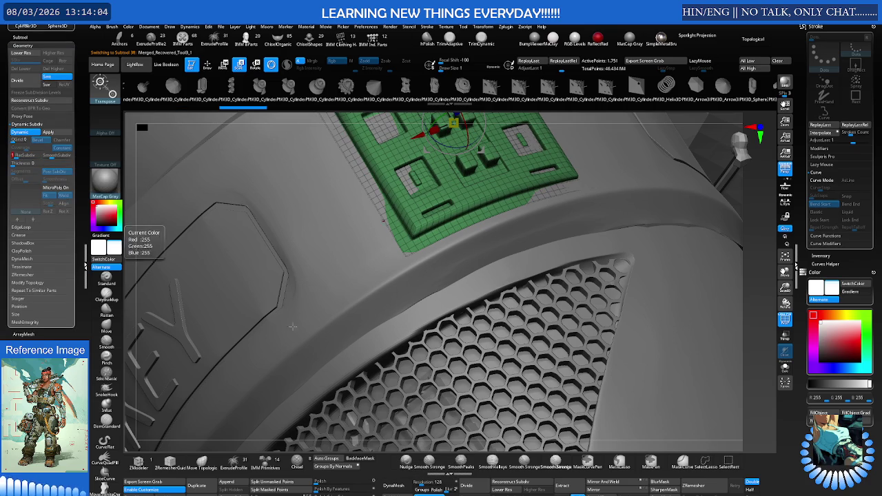
pyautogui.moveTo(14, 163); pyautogui.dragTo(16, 164)
pyautogui.press('Return')
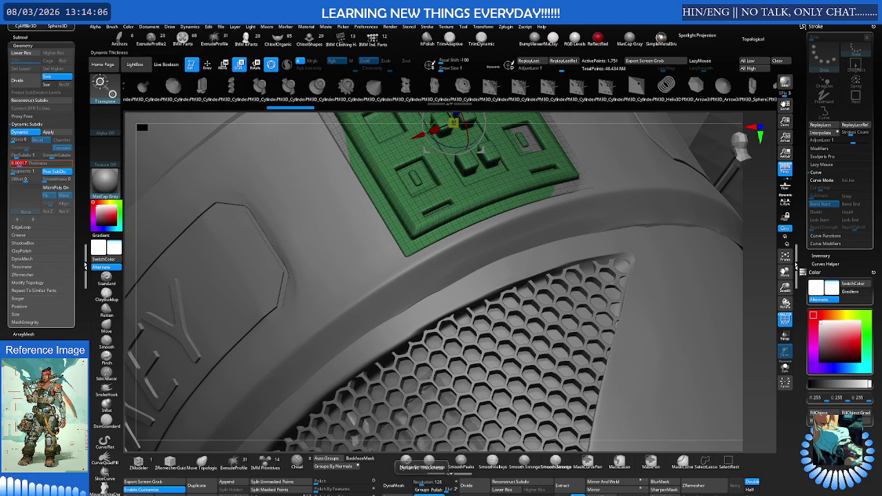
pyautogui.moveTo(418, 481); pyautogui.dragTo(430, 482)
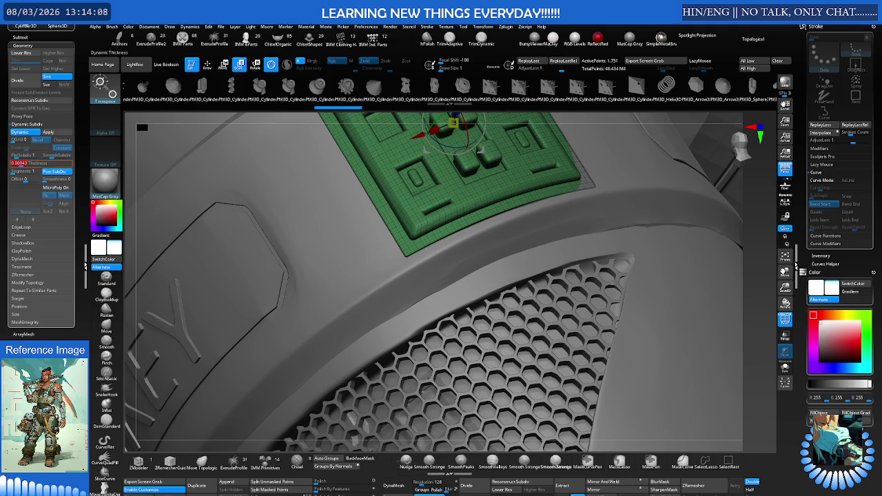
pyautogui.moveTo(441, 386); pyautogui.dragTo(451, 340, button='right')
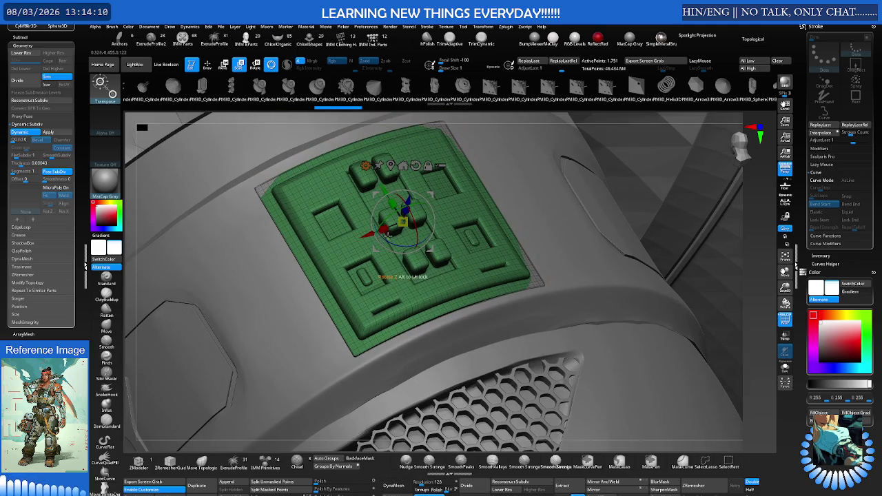
pyautogui.moveTo(384, 236); pyautogui.dragTo(390, 216, button='right')
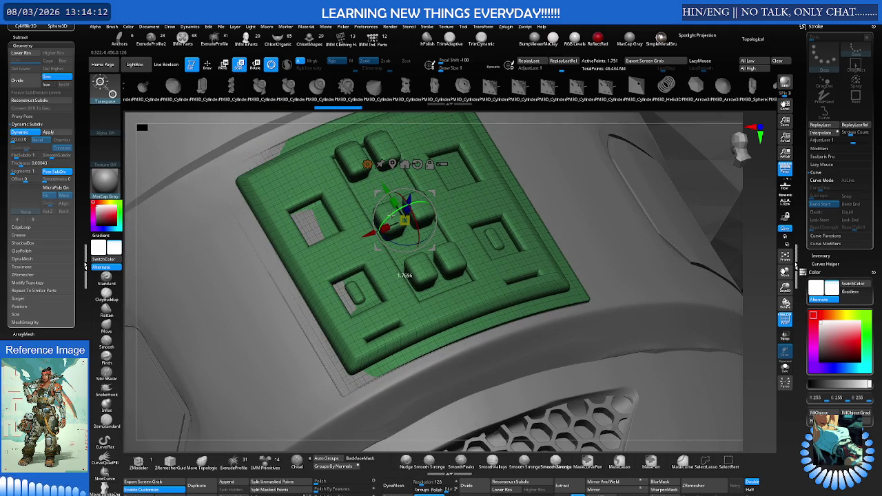
# Select MaskPen and rework the mask around the button panel.
pyautogui.press('b')
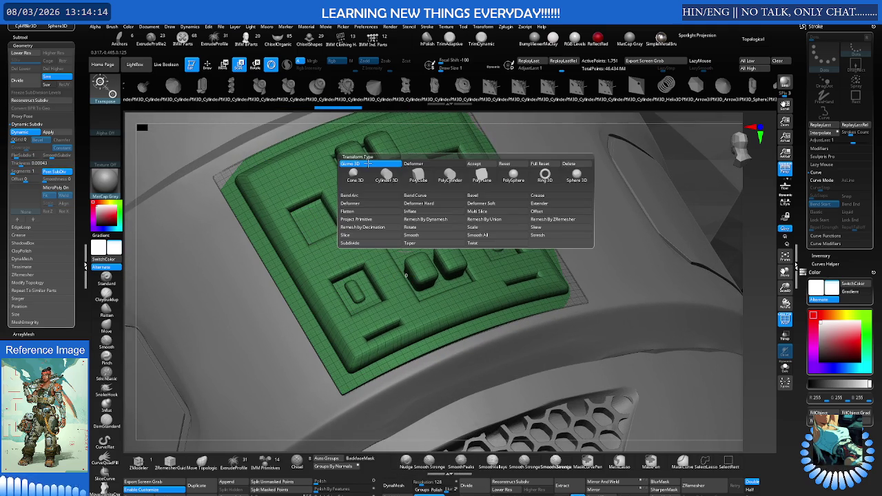
pyautogui.press('m')
pyautogui.press('p')
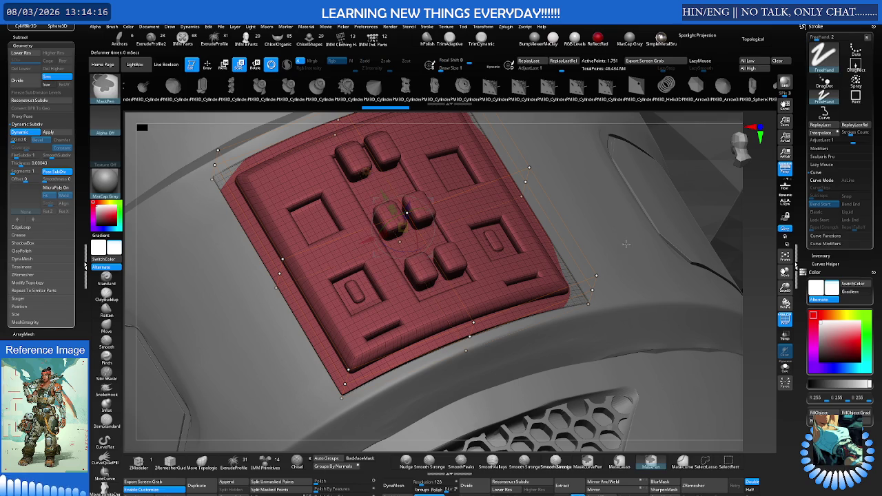
pyautogui.press('w')
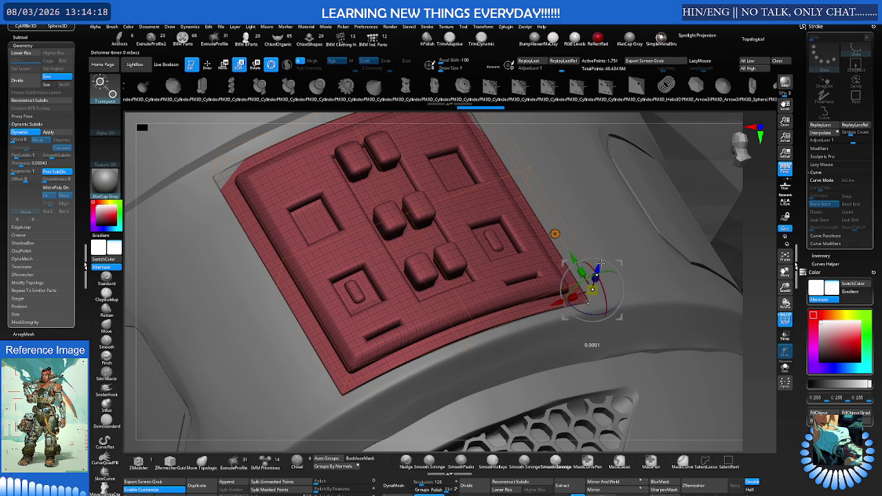
pyautogui.press('q')
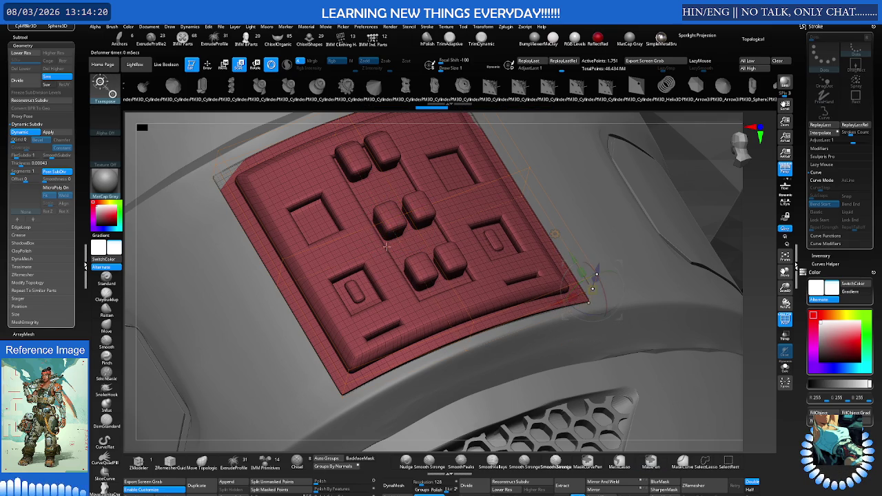
pyautogui.keyDown('ctrl'); pyautogui.moveTo(185, 129); pyautogui.dragTo(276, 193); pyautogui.keyUp('ctrl')
pyautogui.keyDown('ctrl'); pyautogui.moveTo(174, 153); pyautogui.dragTo(274, 210); pyautogui.keyUp('ctrl')
pyautogui.keyDown('ctrl'); pyautogui.moveTo(178, 140); pyautogui.dragTo(266, 207); pyautogui.keyUp('ctrl')
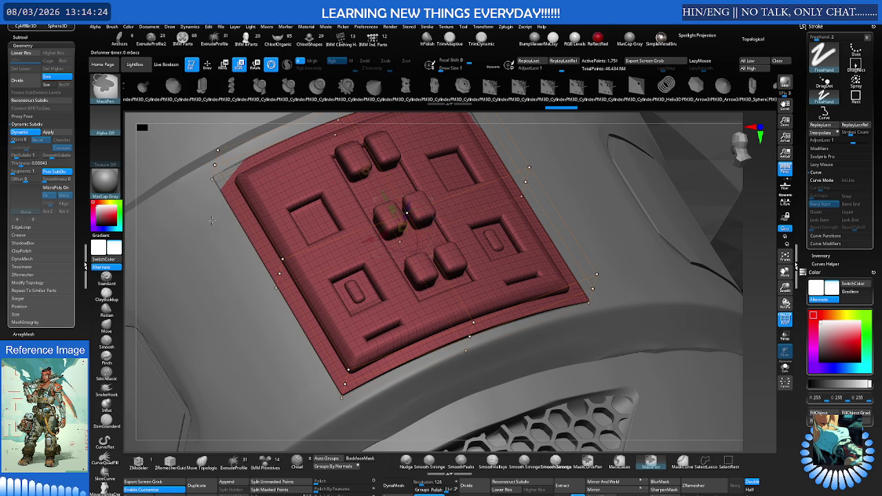
# Shift the unmasked part of the panel and bend it to follow the forearm armour's curve.
pyautogui.press('w')
pyautogui.moveTo(172, 296); pyautogui.dragTo(202, 262)
pyautogui.press('q')
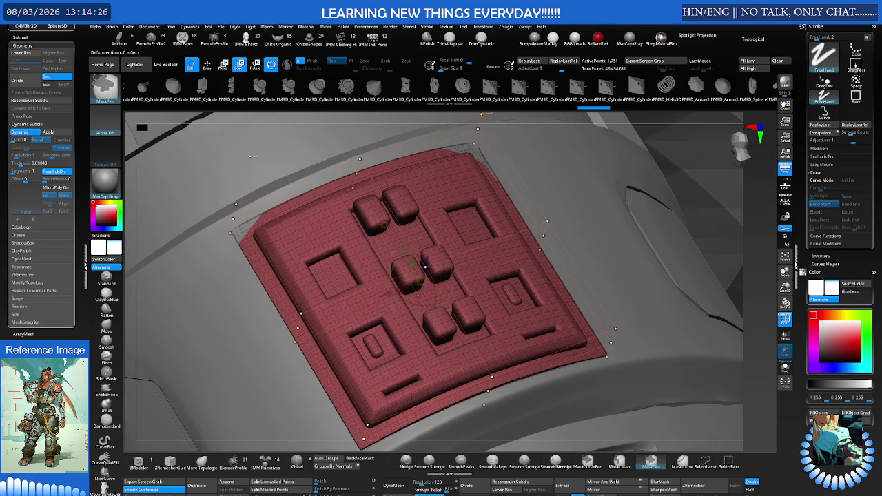
pyautogui.press('w')
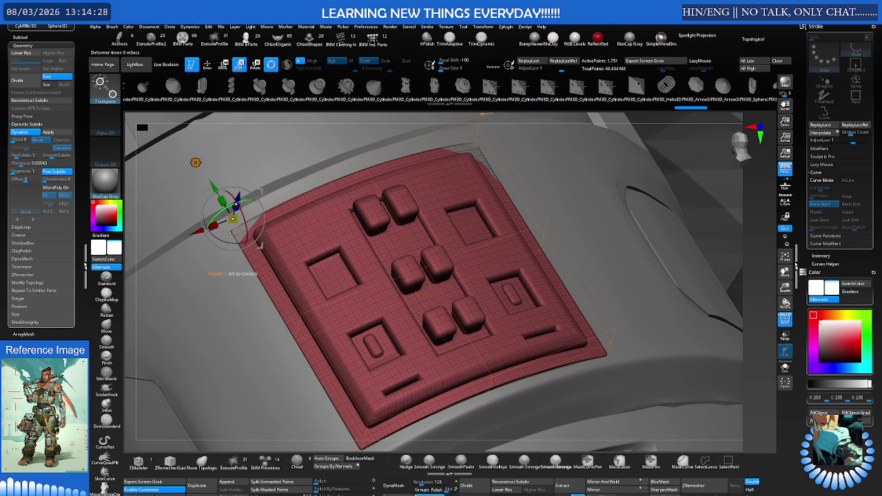
pyautogui.moveTo(238, 201); pyautogui.dragTo(243, 197)
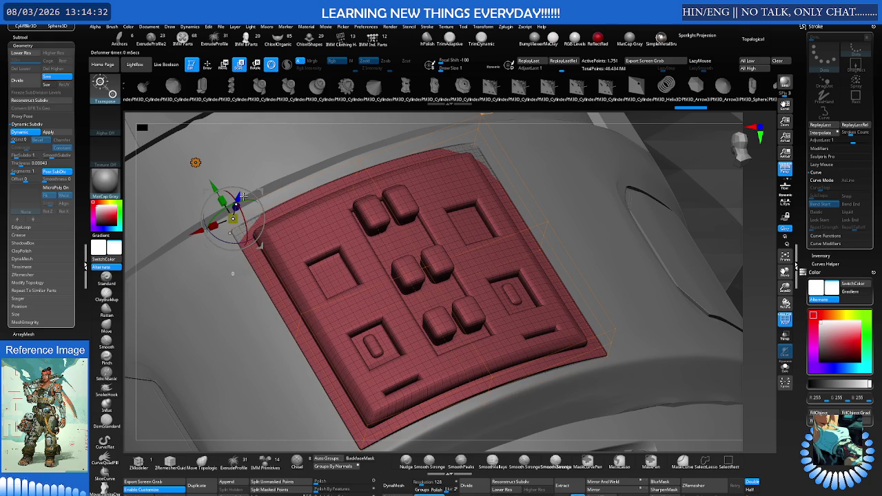
pyautogui.moveTo(433, 196); pyautogui.dragTo(517, 160, button='right')
pyautogui.moveTo(464, 206); pyautogui.dragTo(419, 174)
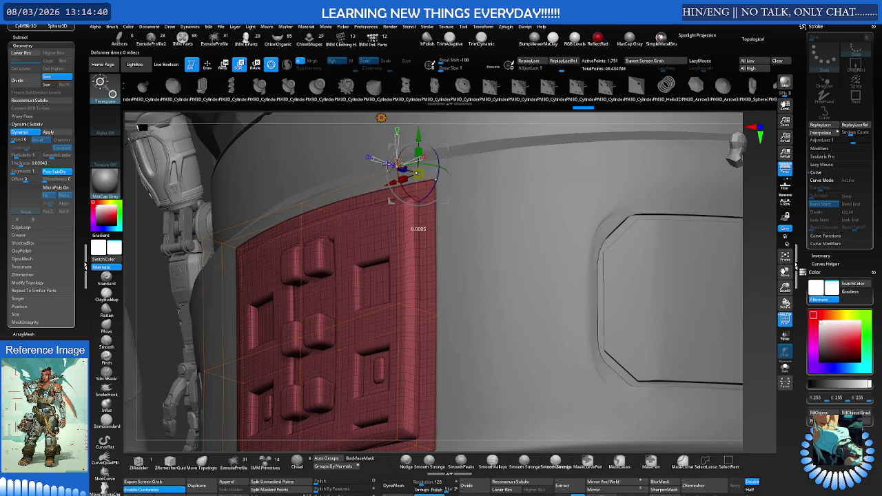
pyautogui.moveTo(419, 173); pyautogui.dragTo(389, 199, button='right')
# Pick the Move brush (BMV) and zoom in on the GKEY panel.
pyautogui.press('q')
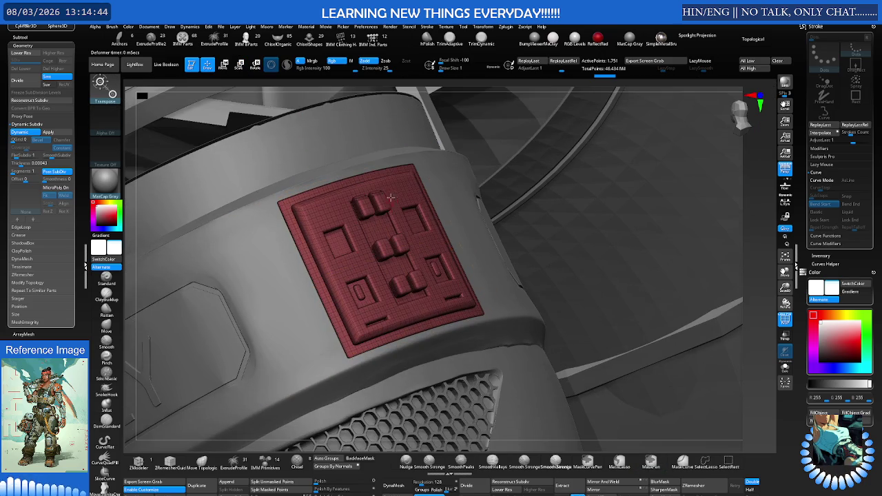
pyautogui.scroll(-5, 414, 200)
pyautogui.press('b')
pyautogui.press('m')
pyautogui.press('v')
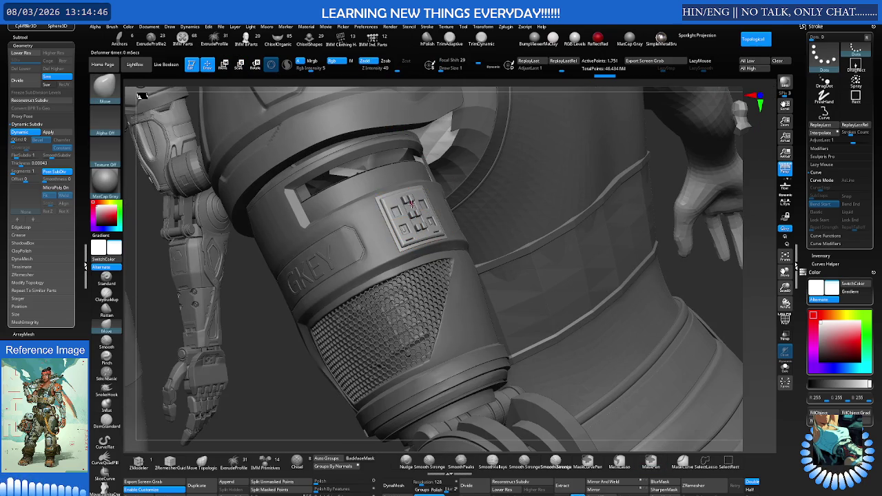
pyautogui.moveTo(436, 204); pyautogui.dragTo(400, 219, button='right')
pyautogui.scroll(5, 440, 207)
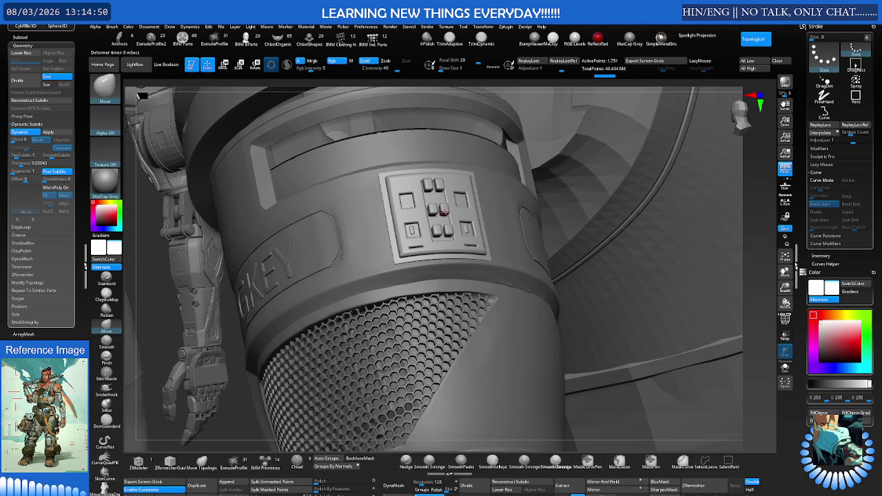
# Switch to Move Topological and show polygroup colours with Polyframe (Shift+F).
pyautogui.press('b')
pyautogui.press('m')
pyautogui.press('t')
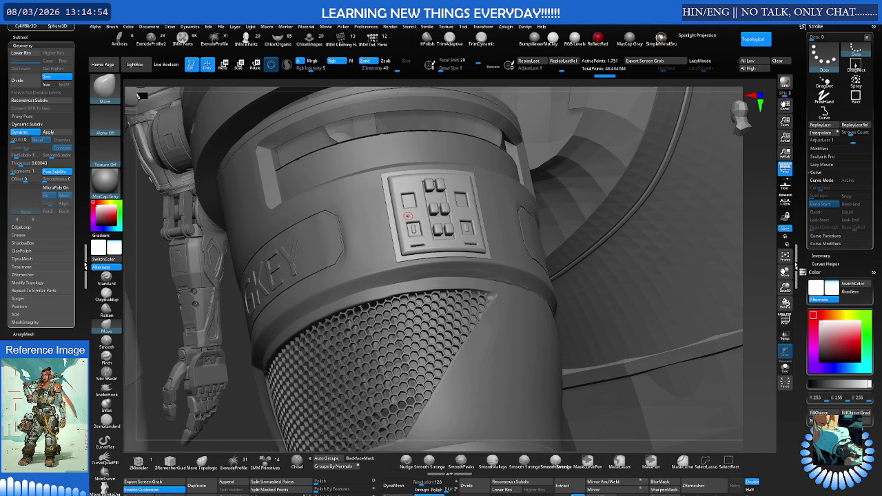
pyautogui.moveTo(427, 217)
pyautogui.mouseDown(button='right')
pyautogui.moveTo(368, 237)
pyautogui.moveTo(380, 223)
pyautogui.moveTo(386, 262)
pyautogui.moveTo(476, 204)
pyautogui.moveTo(391, 238)
pyautogui.moveTo(400, 232)
pyautogui.moveTo(374, 259)
pyautogui.moveTo(380, 255)
pyautogui.mouseUp(button='right')
pyautogui.hotkey('shift', 'f')
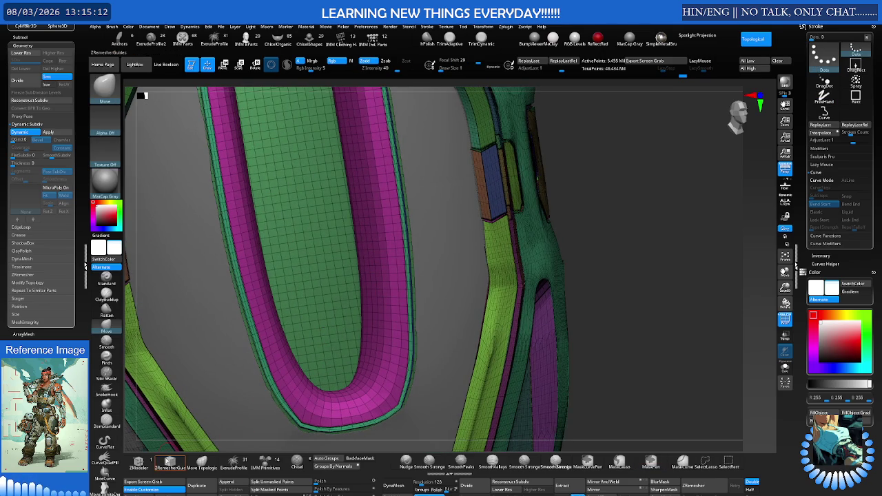
# Choose Extrude from the ZModeler Poly Actions menu for the magenta U-strap.
pyautogui.moveTo(388, 309)
pyautogui.keyDown('ctrl'); pyautogui.mouseDown(button='right')
pyautogui.moveTo(390, 325)
pyautogui.moveTo(416, 291)
pyautogui.mouseUp(button='right'); pyautogui.keyUp('ctrl')
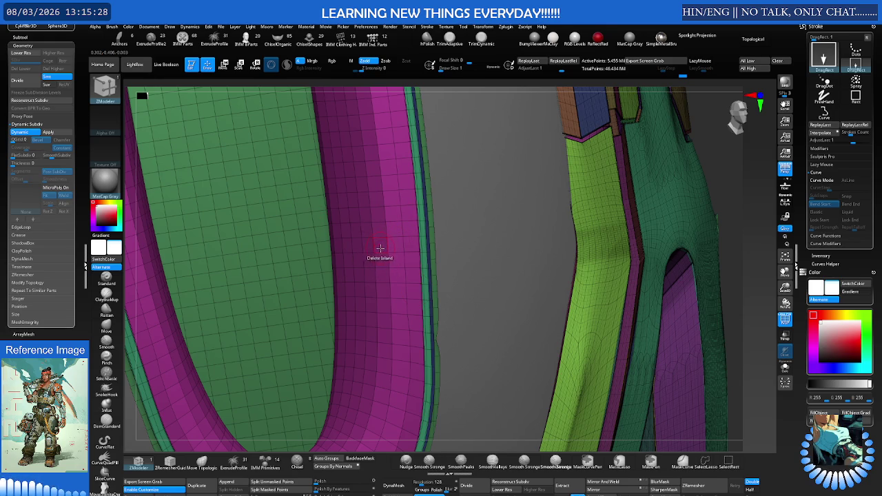
pyautogui.press('space')
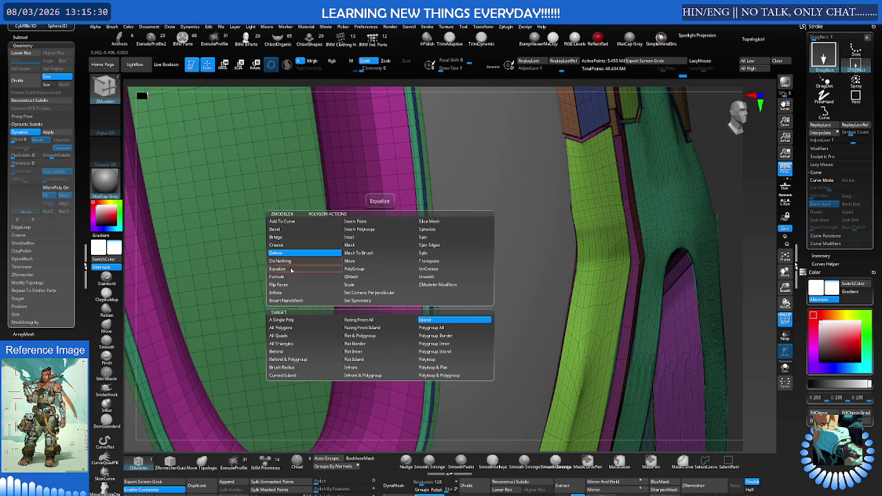
pyautogui.click(293, 247)
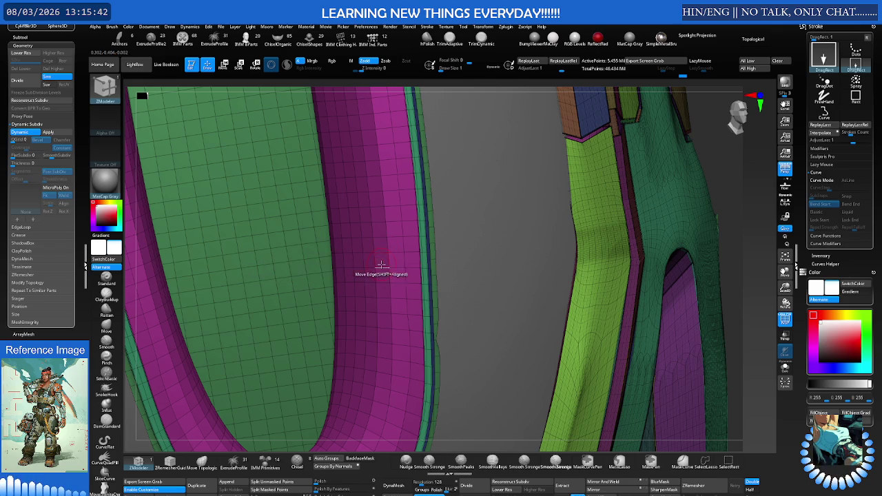
pyautogui.moveTo(380, 261)
pyautogui.keyDown('ctrl'); pyautogui.mouseDown(button='right')
pyautogui.moveTo(418, 245)
pyautogui.moveTo(396, 250)
pyautogui.mouseUp(button='right'); pyautogui.keyUp('ctrl')
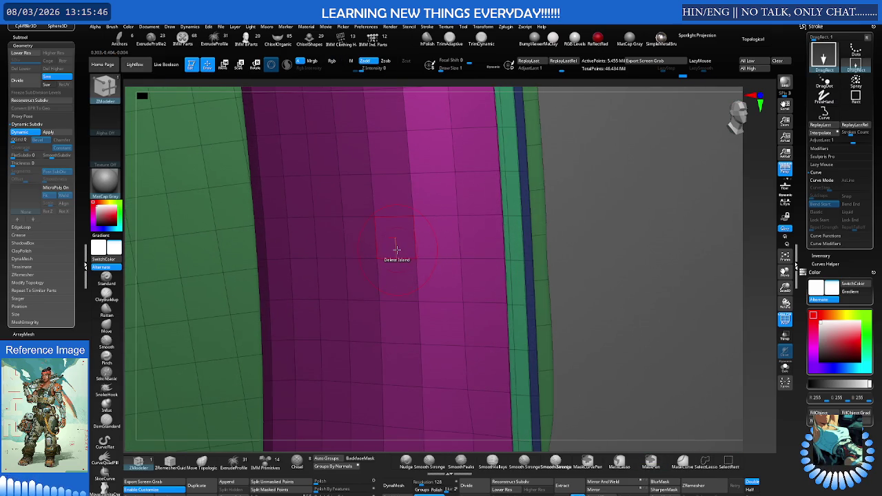
pyautogui.press('space')
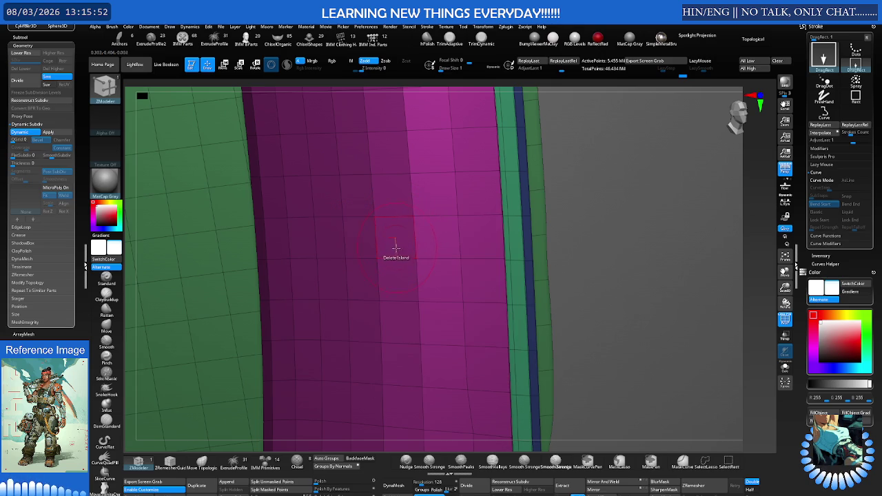
pyautogui.press('space')
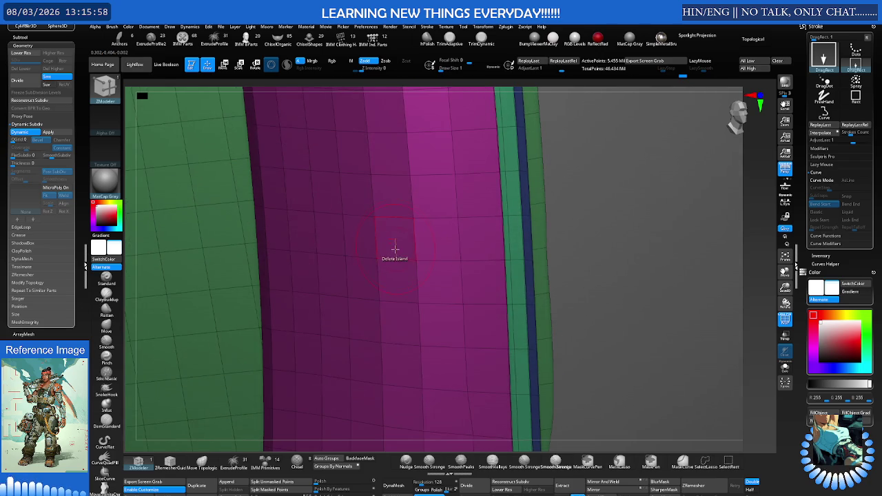
pyautogui.press('space')
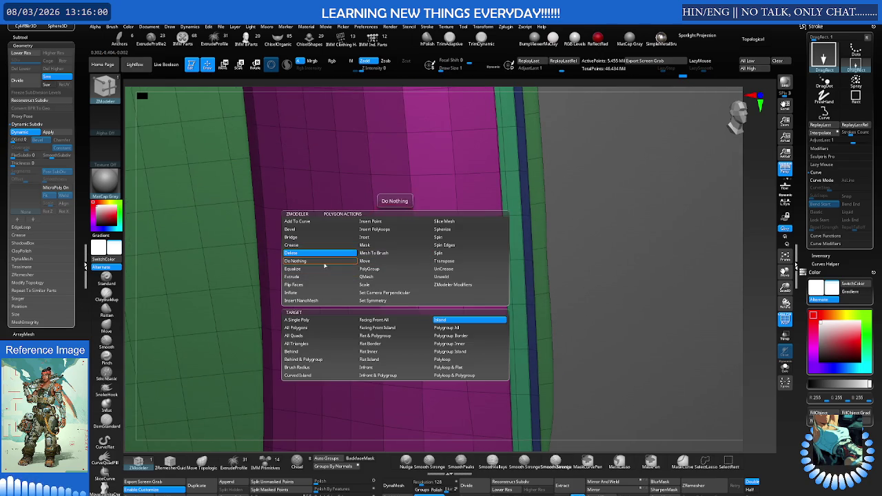
pyautogui.click(324, 277)
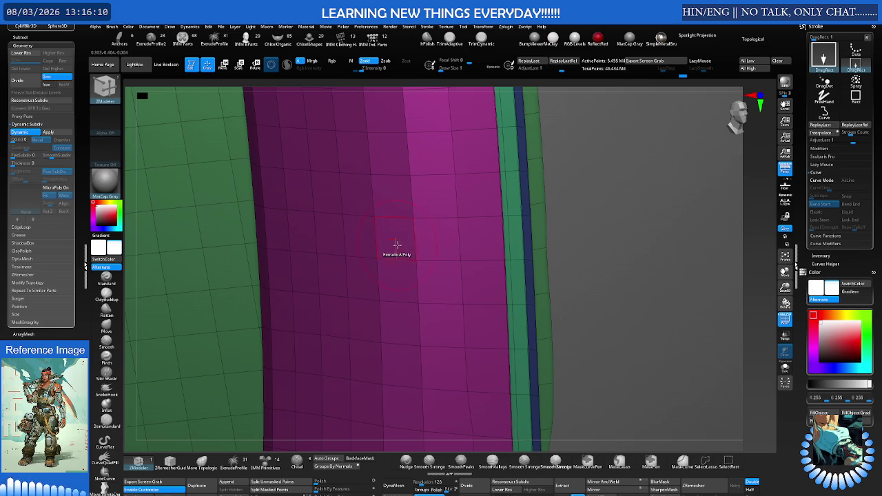
# Set the Extrude target to Polyloop & Polygroup and extrude a strip on the magenta panel.
pyautogui.press('space')
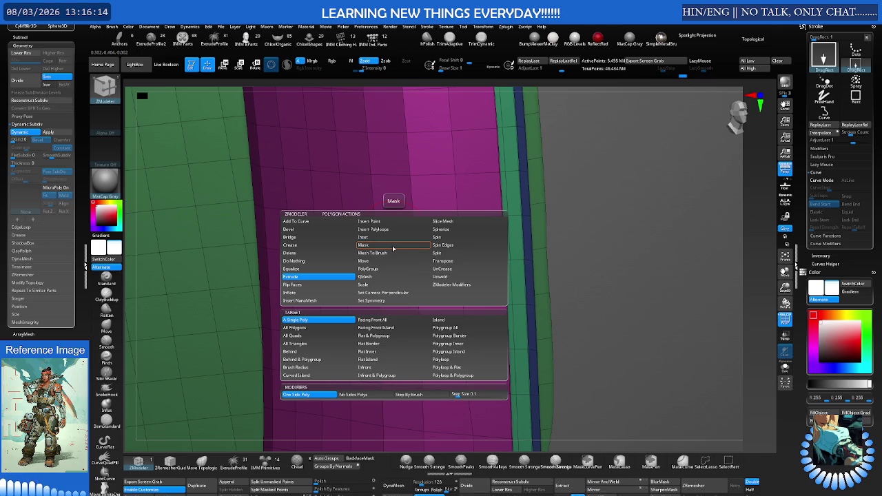
pyautogui.press('space')
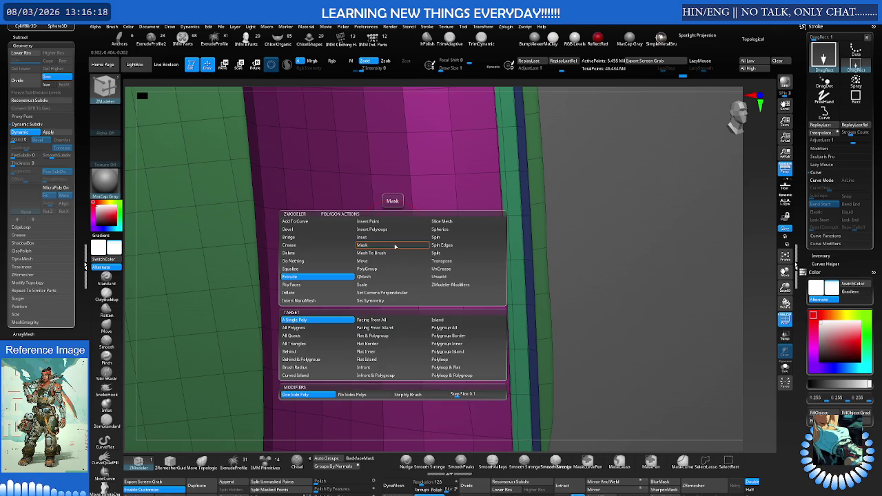
pyautogui.press('space')
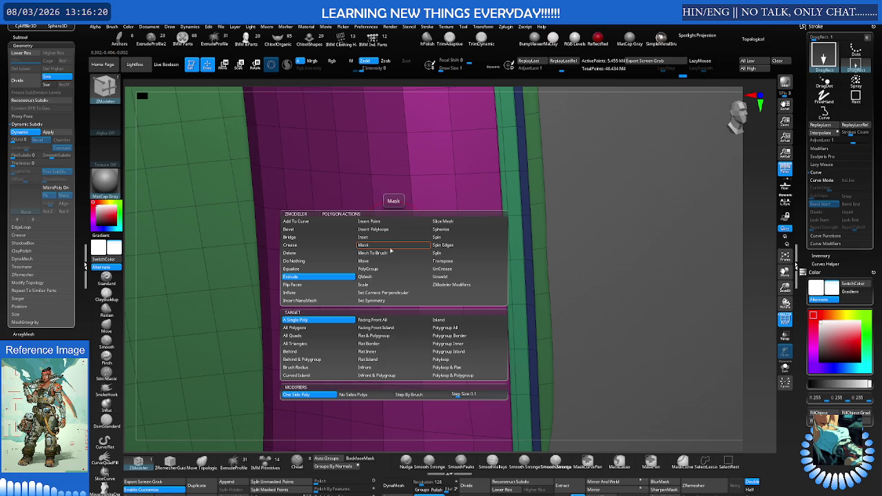
pyautogui.click(454, 375)
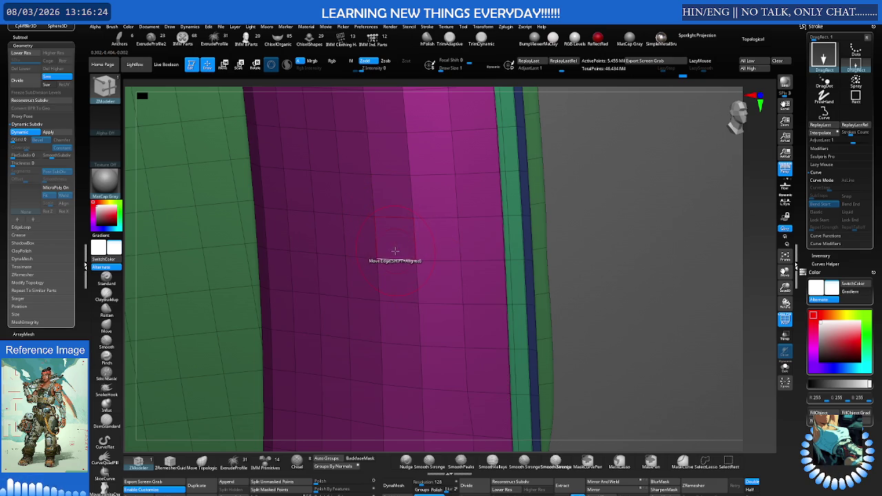
pyautogui.moveTo(388, 245); pyautogui.dragTo(386, 244)
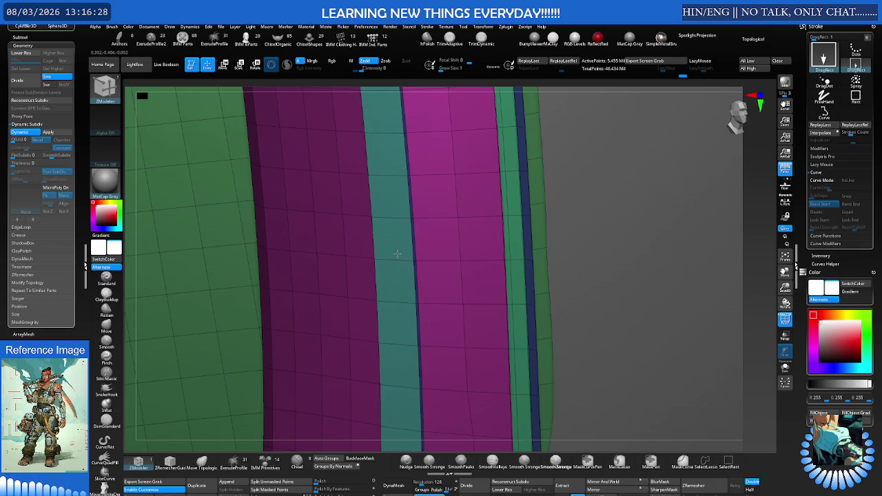
# Extrude and widen narrow strips along the magenta U-channel, then check the shaded form.
pyautogui.moveTo(401, 259); pyautogui.dragTo(431, 281)
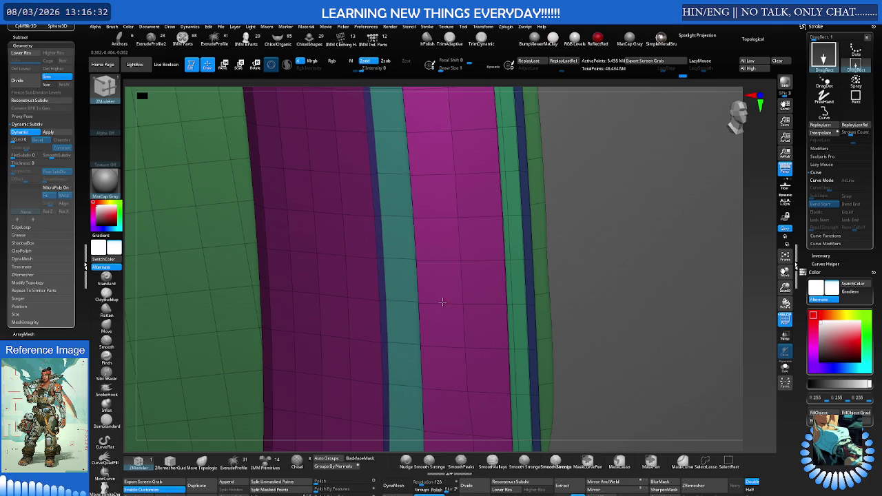
pyautogui.moveTo(447, 307)
pyautogui.mouseDown()
pyautogui.moveTo(464, 331)
pyautogui.moveTo(473, 319)
pyautogui.moveTo(478, 226)
pyautogui.mouseUp()
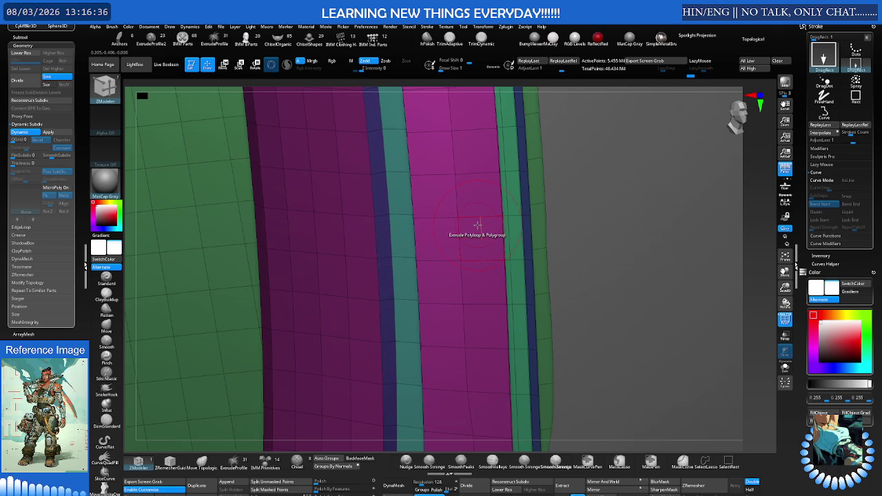
pyautogui.moveTo(499, 220)
pyautogui.keyDown('ctrl'); pyautogui.mouseDown(button='right')
pyautogui.moveTo(365, 249)
pyautogui.moveTo(483, 218)
pyautogui.moveTo(469, 223)
pyautogui.mouseUp(button='right'); pyautogui.keyUp('ctrl')
pyautogui.hotkey('shift', 'f')
pyautogui.hotkey('shift', 'f')
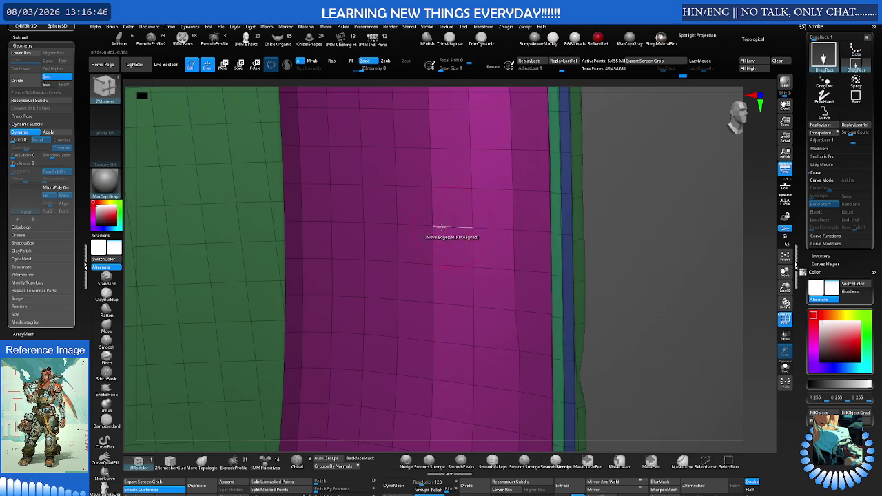
# Slide a complete vertical edge loop to the right and extrude a narrow strip near the panel's right side.
pyautogui.press('space')
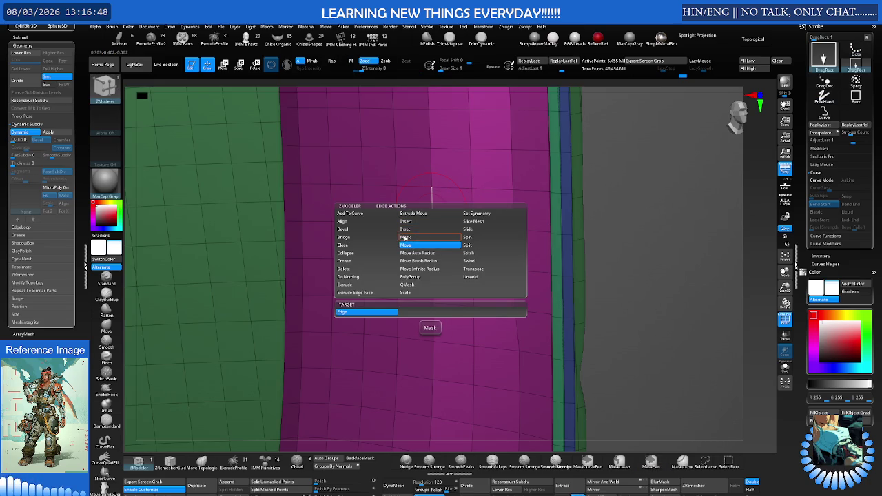
pyautogui.click(482, 229)
pyautogui.click(423, 312)
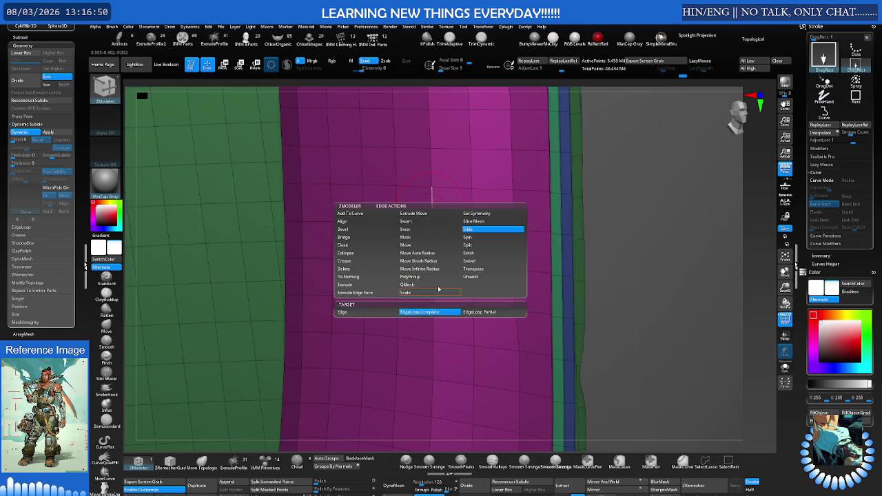
pyautogui.moveTo(441, 244); pyautogui.dragTo(450, 243)
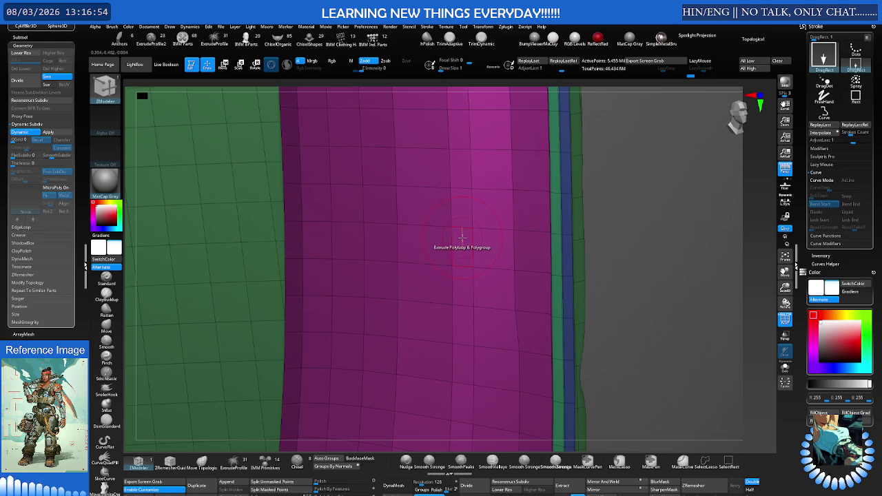
pyautogui.moveTo(442, 223)
pyautogui.mouseDown()
pyautogui.moveTo(481, 246)
pyautogui.moveTo(505, 297)
pyautogui.moveTo(533, 306)
pyautogui.mouseUp()
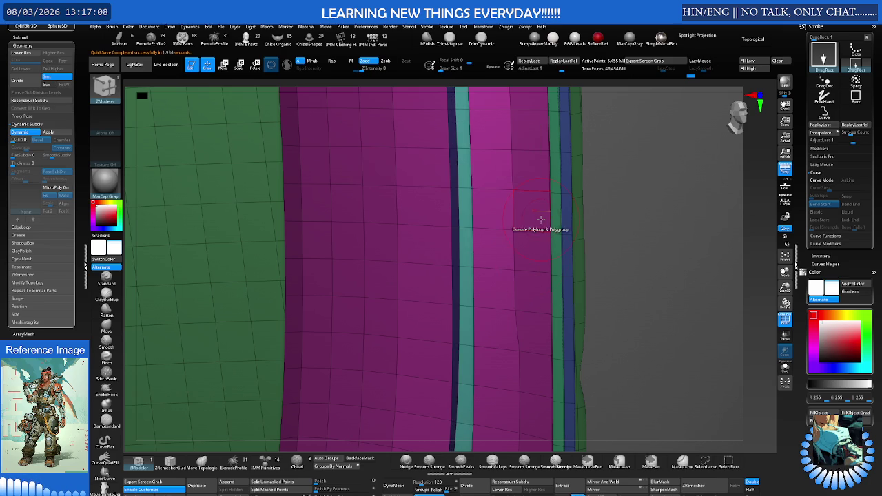
# Inspect the grooved plate in shaded view and return to the ZModeler brush.
pyautogui.moveTo(542, 220)
pyautogui.mouseDown(button='right')
pyautogui.moveTo(468, 222)
pyautogui.moveTo(411, 238)
pyautogui.moveTo(441, 241)
pyautogui.moveTo(437, 253)
pyautogui.mouseUp(button='right')
pyautogui.hotkey('shift', 'f')
pyautogui.moveTo(273, 284)
pyautogui.mouseDown(button='right')
pyautogui.moveTo(270, 261)
pyautogui.moveTo(286, 250)
pyautogui.moveTo(238, 271)
pyautogui.moveTo(471, 221)
pyautogui.moveTo(414, 248)
pyautogui.mouseUp(button='right')
pyautogui.scroll(5, 296, 256)
pyautogui.scroll(-5, 296, 257)
pyautogui.press('b')
pyautogui.press('z')
pyautogui.press('m')
pyautogui.scroll(3, 351, 265)
pyautogui.scroll(3, 352, 265)
pyautogui.moveTo(352, 265); pyautogui.dragTo(466, 251, button='right')
pyautogui.scroll(-3, 466, 251)
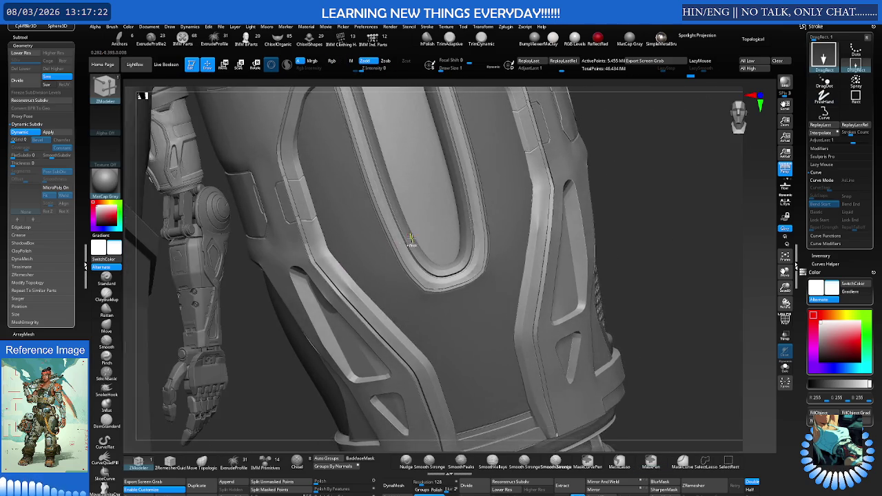
# Show Polyframe and regroup the leg plate with Auto Groups.
pyautogui.scroll(5, 536, 240)
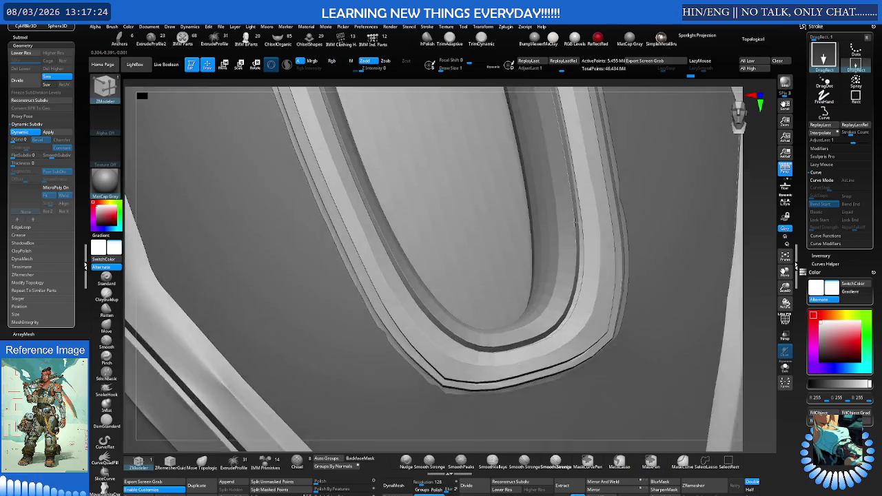
pyautogui.moveTo(568, 240); pyautogui.dragTo(482, 290, button='right')
pyautogui.scroll(-3, 483, 289)
pyautogui.hotkey('shift', 'f')
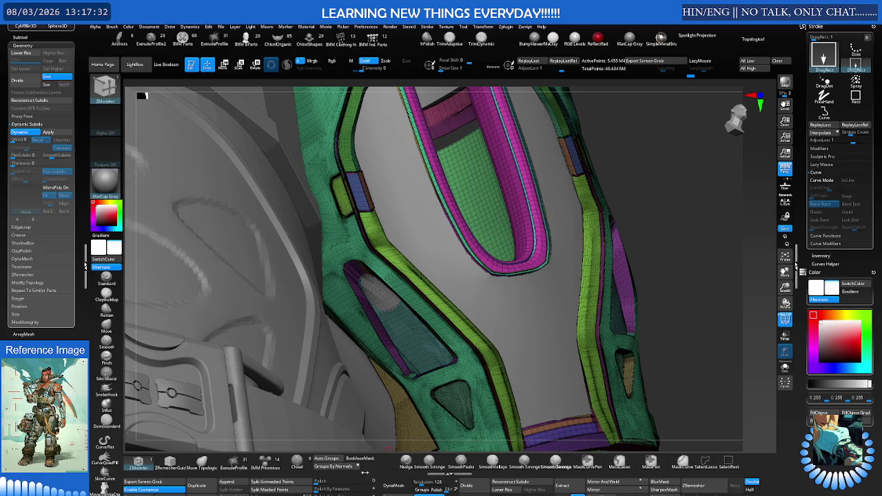
pyautogui.click(328, 459)
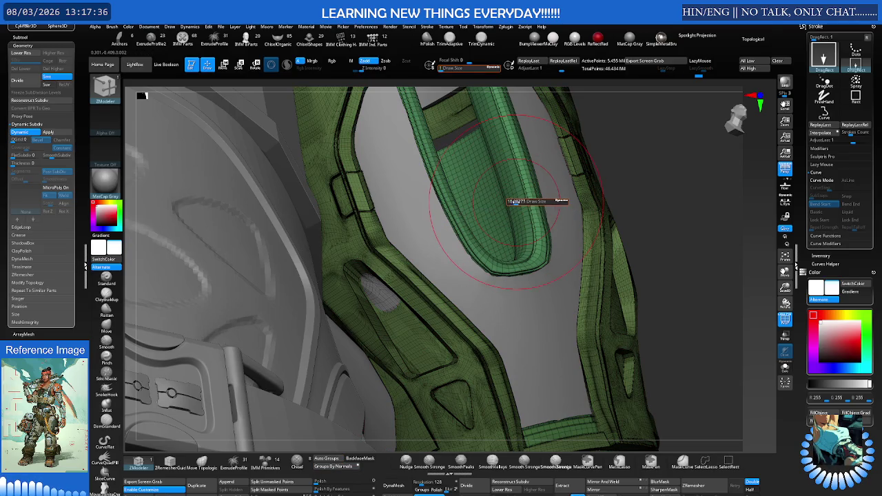
# Switch to the Move brush and isolate the strap by hiding the outer frame.
pyautogui.press('b')
pyautogui.press('m')
pyautogui.press('v')
pyautogui.keyDown('ctrl'); pyautogui.keyDown('shift'); pyautogui.click(512, 200); pyautogui.keyUp('shift'); pyautogui.keyUp('ctrl')
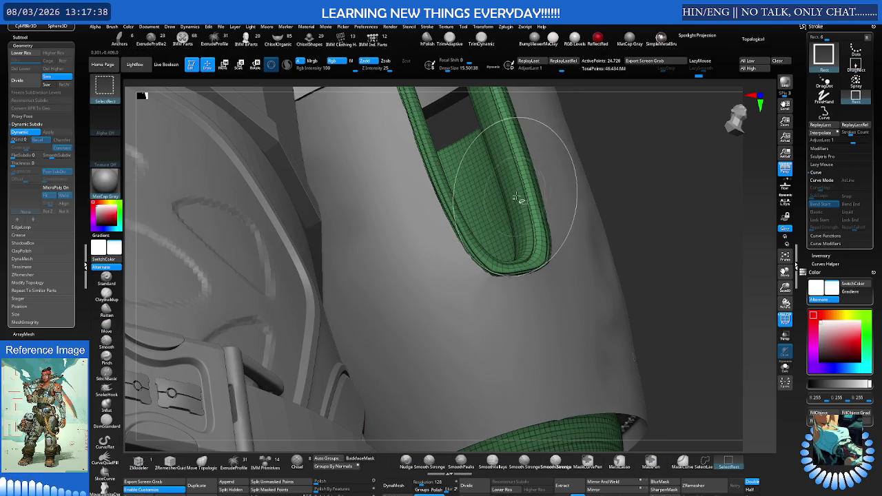
pyautogui.moveTo(515, 201)
pyautogui.mouseDown(button='right')
pyautogui.moveTo(493, 210)
pyautogui.moveTo(508, 241)
pyautogui.mouseUp(button='right')
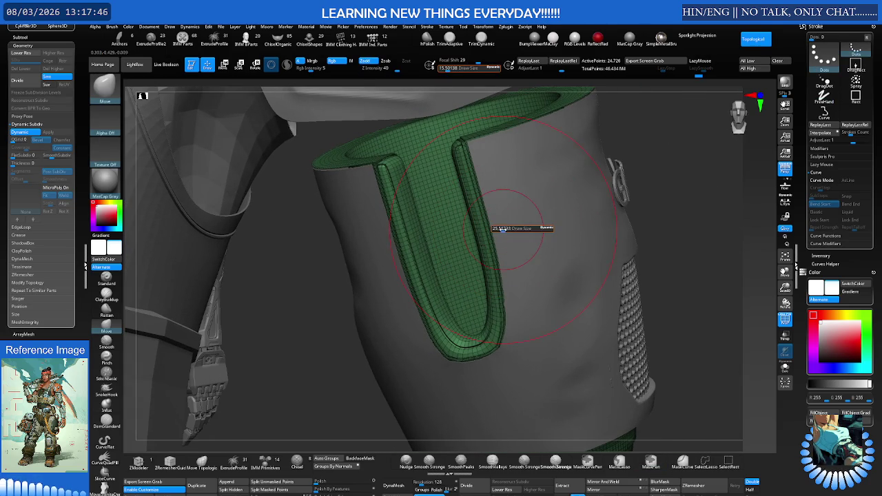
pyautogui.moveTo(512, 238)
pyautogui.mouseDown(button='right')
pyautogui.moveTo(468, 214)
pyautogui.moveTo(479, 236)
pyautogui.mouseUp(button='right')
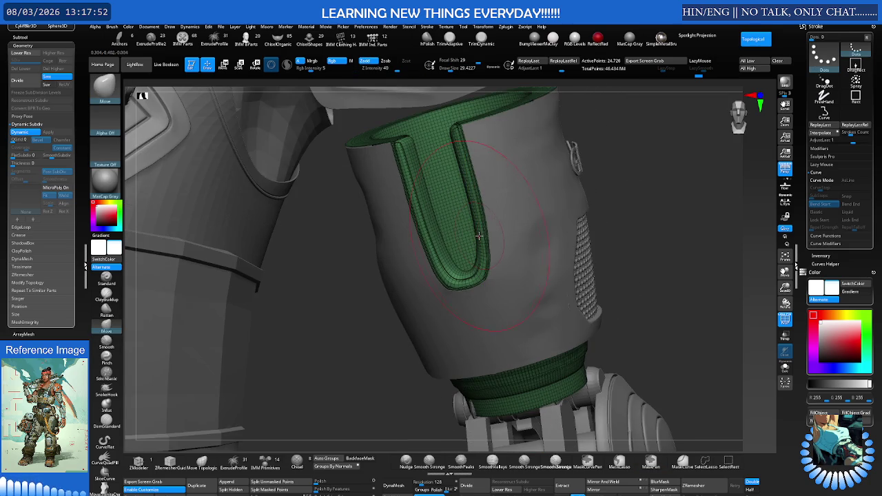
# Scale the green strap up to about 1.05 with the Transpose scale gizmo.
pyautogui.press('e')
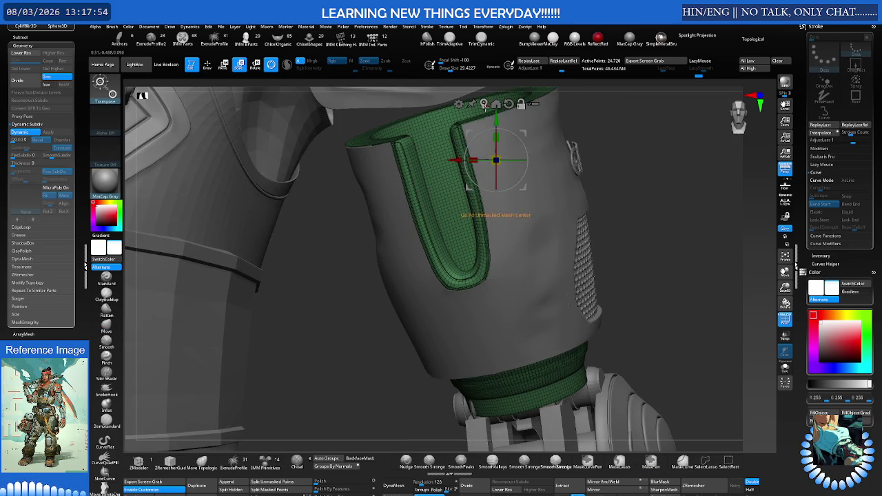
pyautogui.click(495, 103)
pyautogui.press('q')
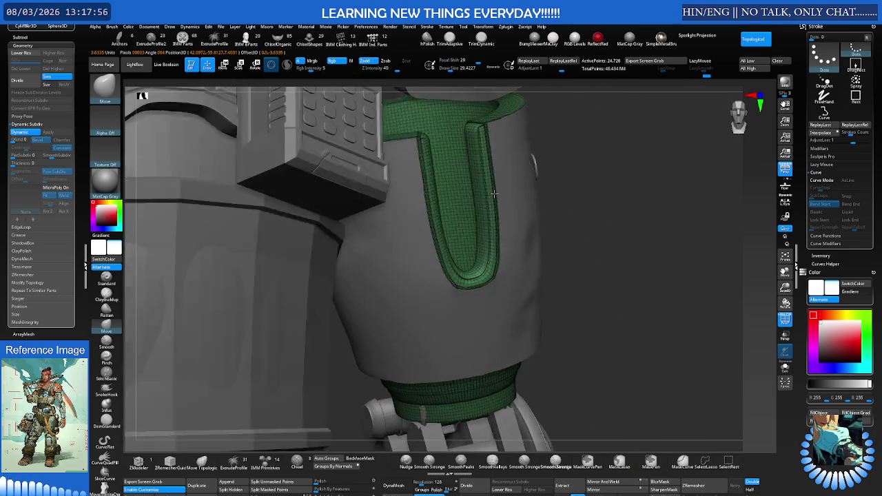
pyautogui.press('e')
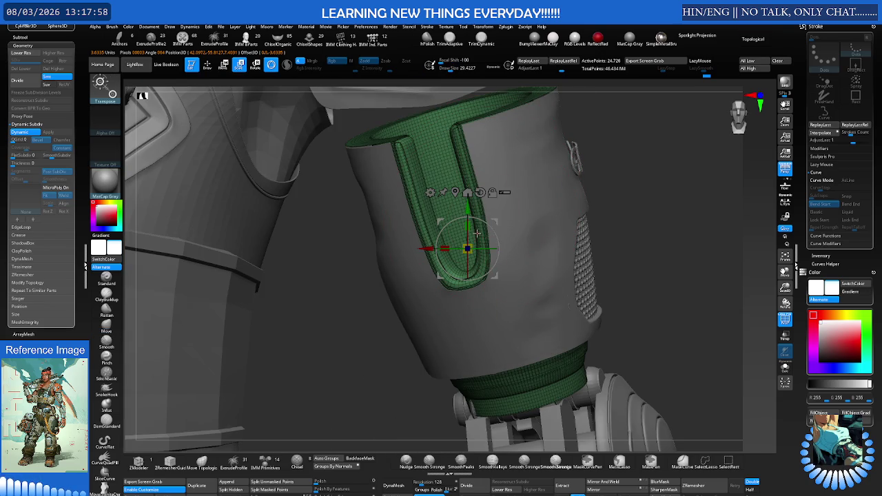
pyautogui.moveTo(470, 243); pyautogui.dragTo(475, 242)
pyautogui.moveTo(476, 240); pyautogui.dragTo(493, 229)
# Unhide the rest of the mesh and orbit around the whole cuff.
pyautogui.scroll(3, 524, 187)
pyautogui.scroll(3, 537, 188)
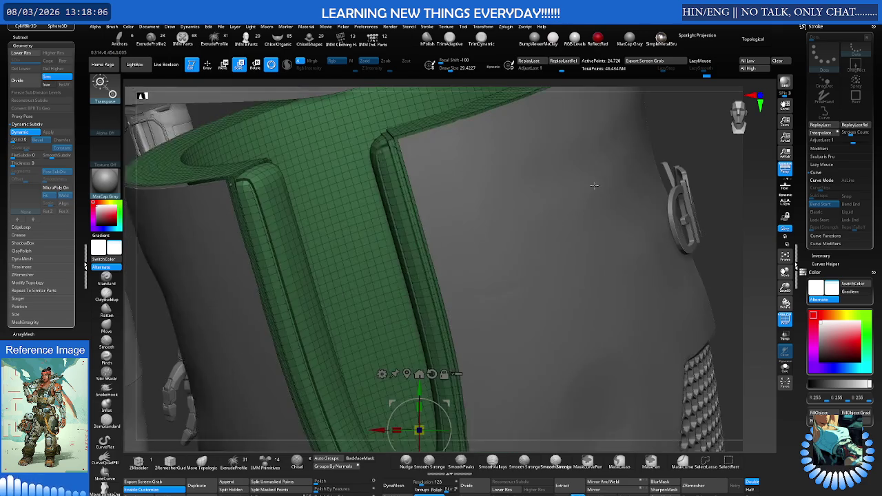
pyautogui.moveTo(570, 190); pyautogui.dragTo(564, 190)
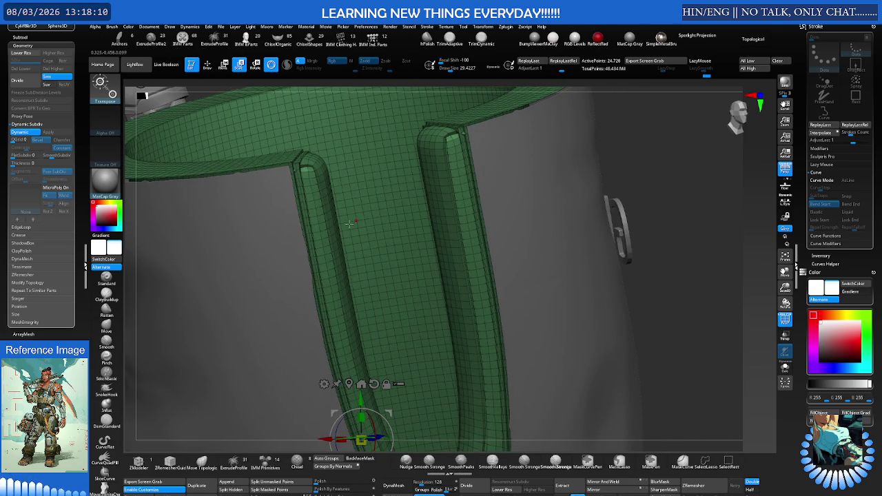
pyautogui.hotkey('ctrl', 'shift', 's')
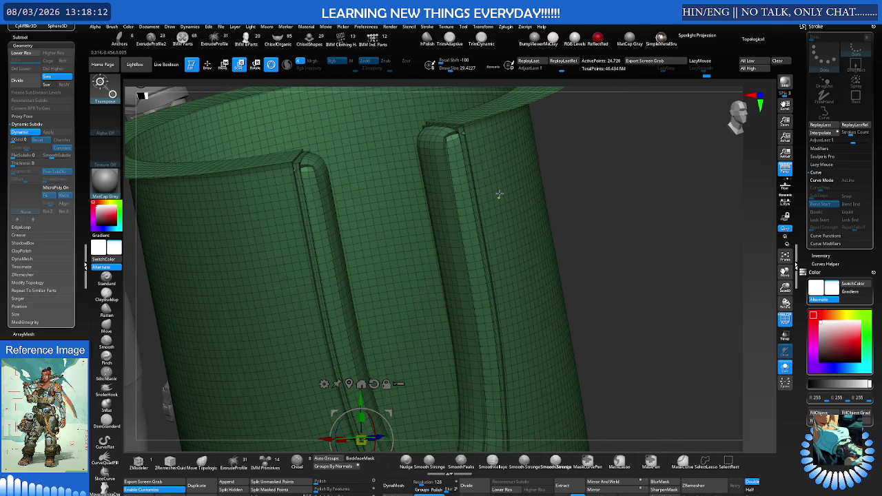
pyautogui.scroll(-5, 499, 195)
pyautogui.moveTo(499, 195)
pyautogui.mouseDown()
pyautogui.moveTo(439, 235)
pyautogui.moveTo(497, 200)
pyautogui.moveTo(626, 195)
pyautogui.moveTo(492, 246)
pyautogui.mouseUp()
pyautogui.scroll(5, 627, 196)
pyautogui.scroll(5, 515, 197)
# Inspect the cuff's slot edges, then view the whole flared cuff without wireframe.
pyautogui.press('q')
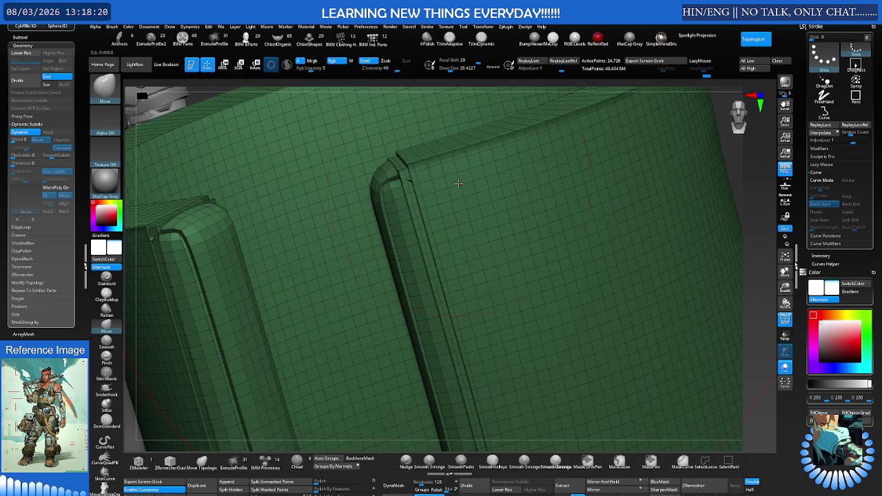
pyautogui.moveTo(515, 197); pyautogui.dragTo(459, 219)
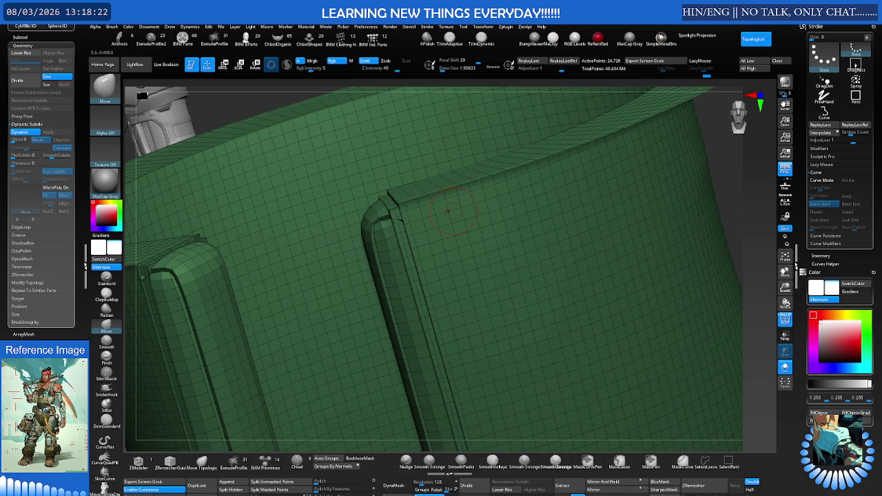
pyautogui.moveTo(454, 197); pyautogui.dragTo(415, 250, button='right')
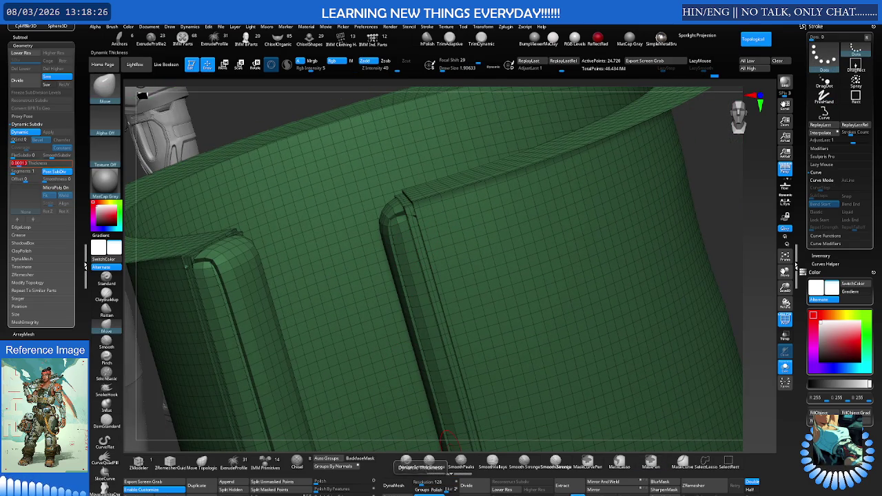
pyautogui.scroll(-5, 447, 439)
pyautogui.moveTo(447, 434)
pyautogui.mouseDown(button='right')
pyautogui.moveTo(473, 322)
pyautogui.moveTo(445, 272)
pyautogui.mouseUp(button='right')
pyautogui.hotkey('shift', 'f')
pyautogui.scroll(-5, 443, 269)
pyautogui.scroll(2, 545, 260)
# Switch to the Move brush and orbit in to view the cuff's open bottom end.
pyautogui.press('b')
pyautogui.press('m')
pyautogui.press('v')
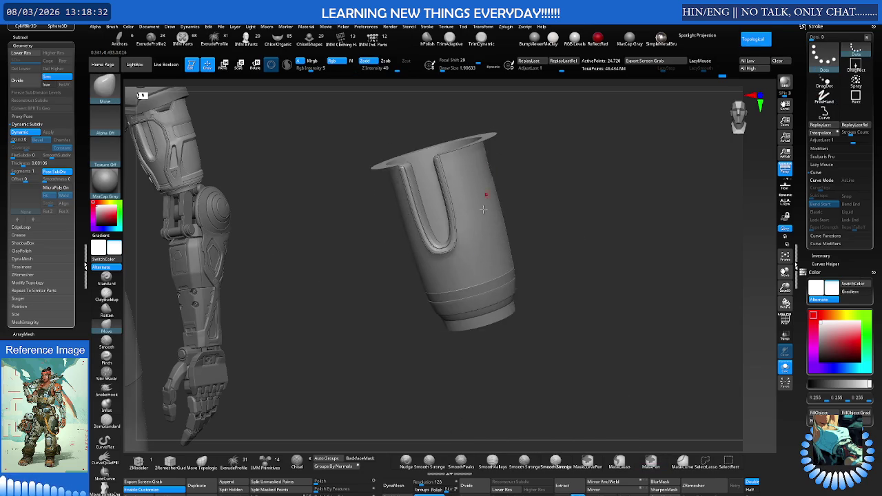
pyautogui.scroll(5, 522, 270)
pyautogui.moveTo(522, 269)
pyautogui.mouseDown(button='right')
pyautogui.moveTo(524, 296)
pyautogui.moveTo(519, 264)
pyautogui.mouseUp(button='right')
pyautogui.hotkey('shift', 'f')
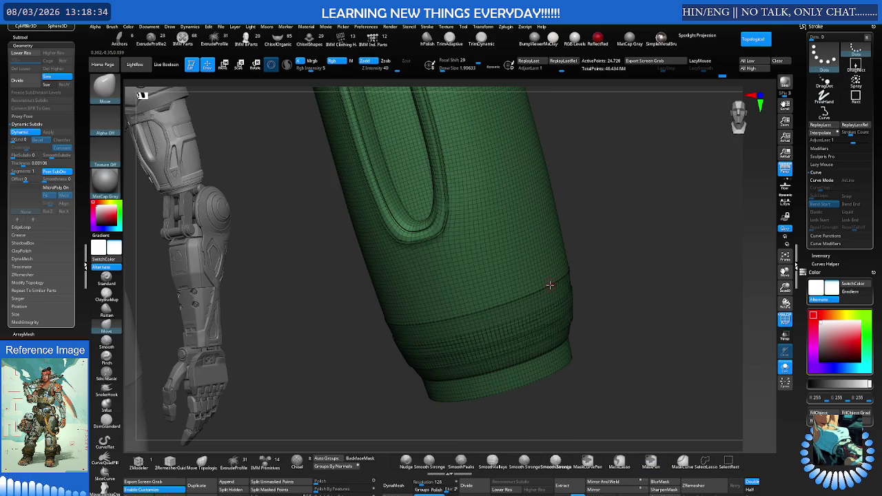
pyautogui.hotkey('shift', 'f')
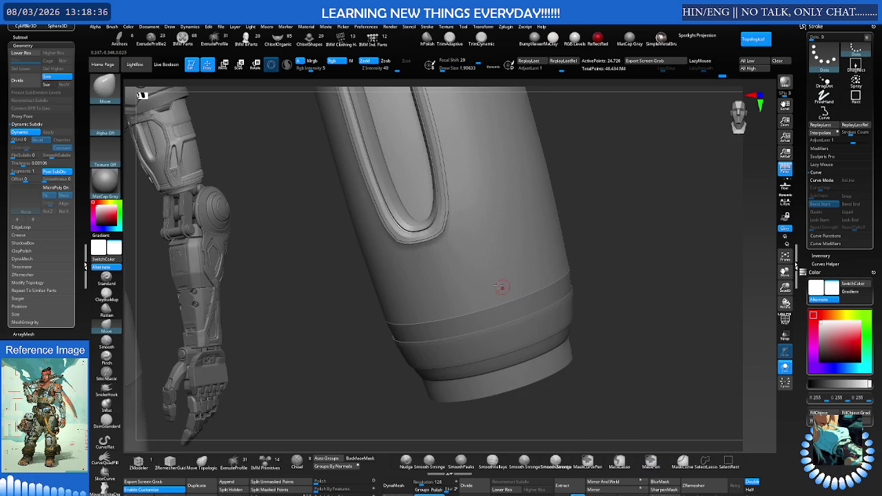
pyautogui.moveTo(445, 271)
pyautogui.mouseDown(button='right')
pyautogui.moveTo(418, 248)
pyautogui.moveTo(420, 261)
pyautogui.moveTo(451, 264)
pyautogui.moveTo(172, 410)
pyautogui.mouseUp(button='right')
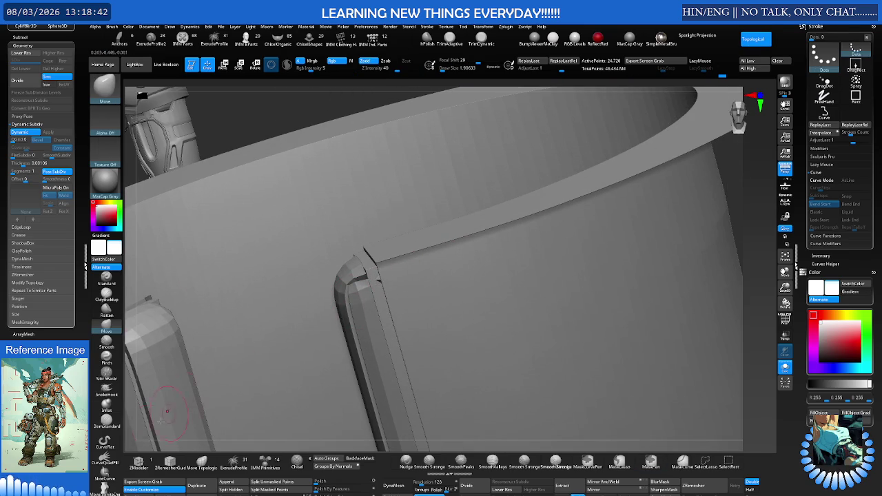
# With ZModeler and PolyFrame, fill the gap along the cuff's panel edge, then undo the new strip.
pyautogui.press('b')
pyautogui.press('z')
pyautogui.press('m')
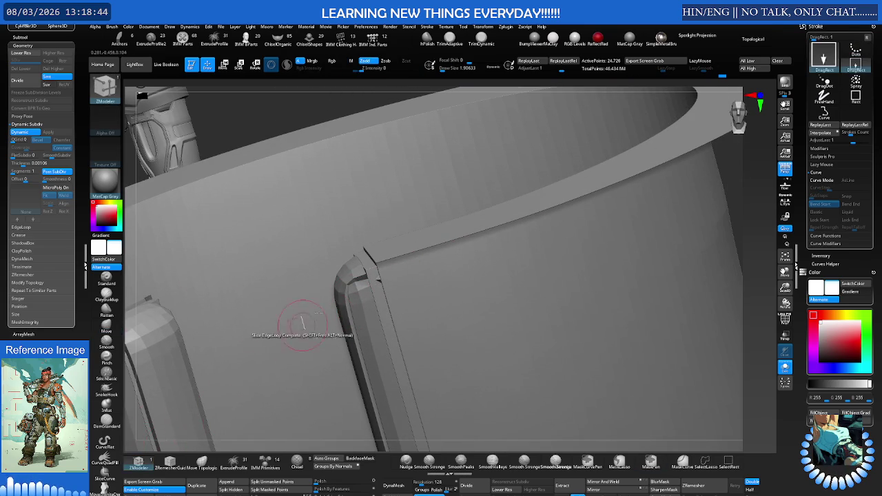
pyautogui.moveTo(252, 366); pyautogui.dragTo(430, 240, button='right')
pyautogui.hotkey('shift', 'f')
pyautogui.moveTo(473, 221)
pyautogui.mouseDown(button='right')
pyautogui.moveTo(481, 251)
pyautogui.moveTo(446, 276)
pyautogui.moveTo(438, 260)
pyautogui.mouseUp(button='right')
pyautogui.hotkey('shift', 'f')
pyautogui.press('ctrl')
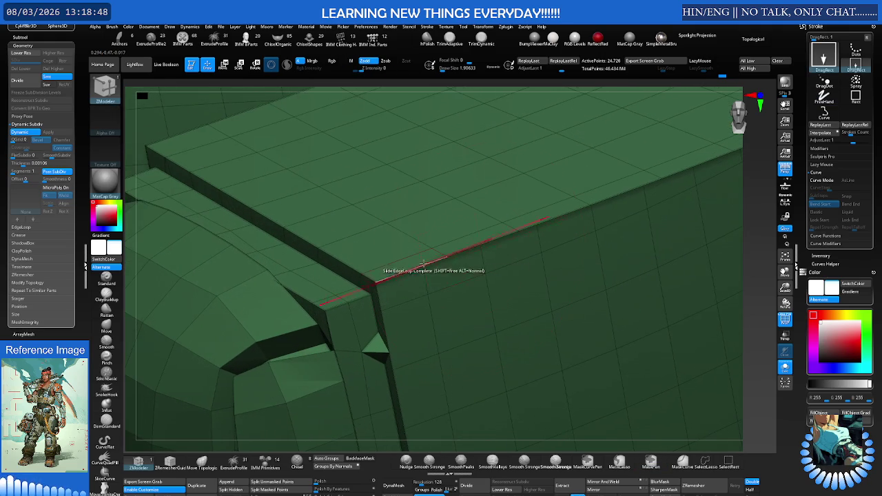
pyautogui.press('space')
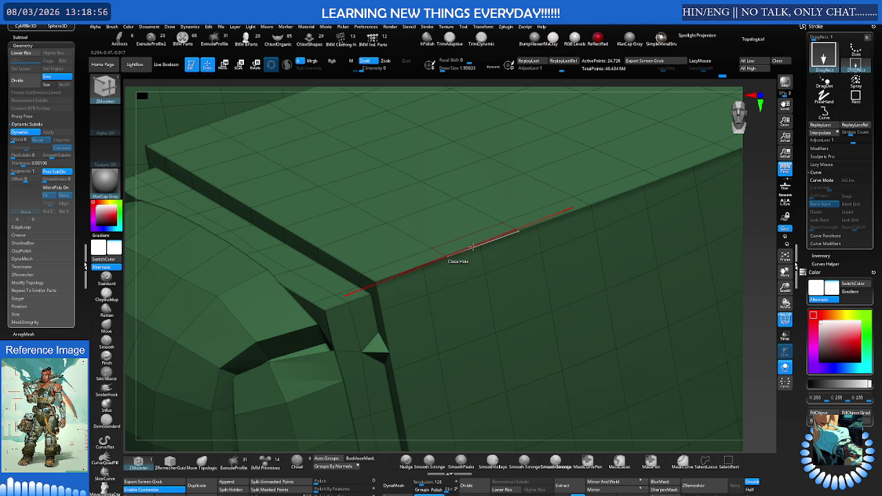
pyautogui.click(468, 248)
pyautogui.hotkey('ctrl', 'z')
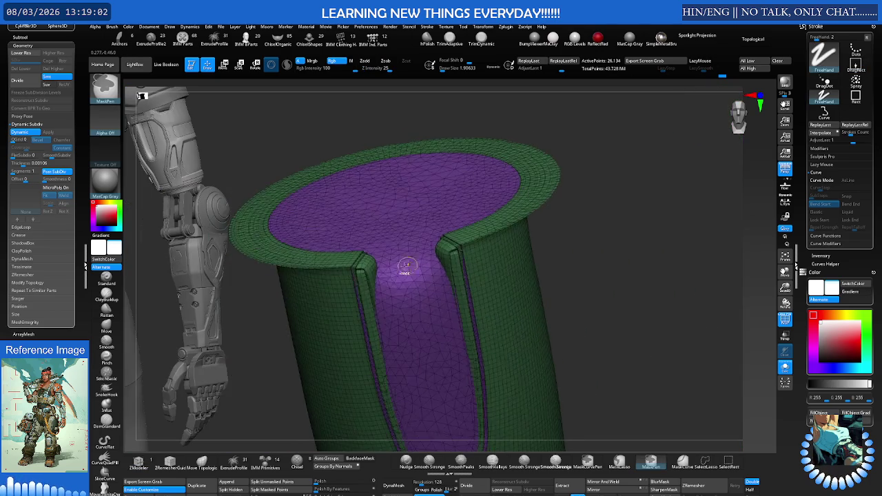
# Undo the Close Hole fill, inspect the tube from low and top angles, and apply Groups By Normals.
pyautogui.moveTo(409, 264); pyautogui.dragTo(409, 220)
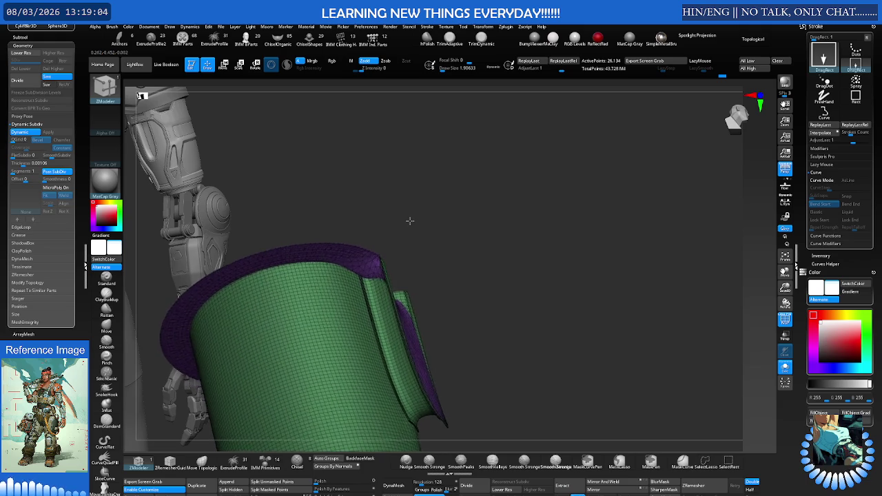
pyautogui.hotkey('ctrl', 'z')
pyautogui.hotkey('ctrl', 'z')
pyautogui.hotkey('ctrl', 'z')
pyautogui.hotkey('ctrl', 'z')
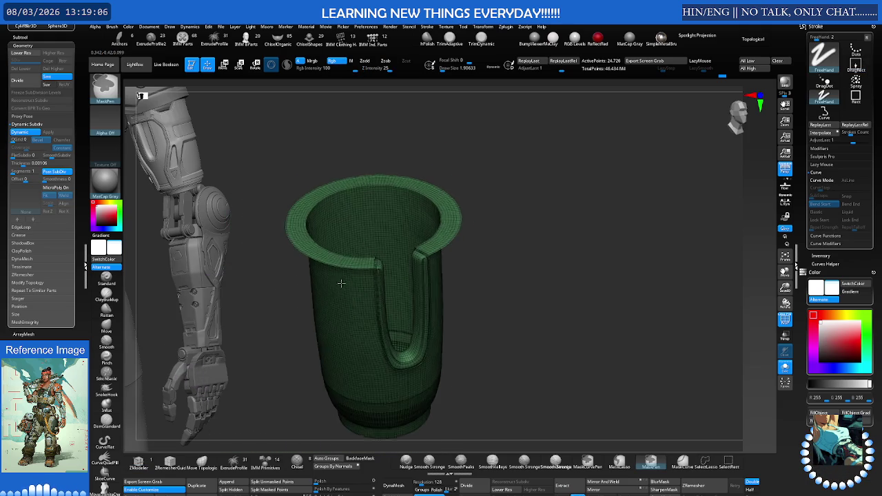
pyautogui.moveTo(353, 278)
pyautogui.keyDown('ctrl'); pyautogui.mouseDown(button='right')
pyautogui.moveTo(371, 273)
pyautogui.moveTo(389, 228)
pyautogui.moveTo(468, 221)
pyautogui.mouseUp(button='right'); pyautogui.keyUp('ctrl')
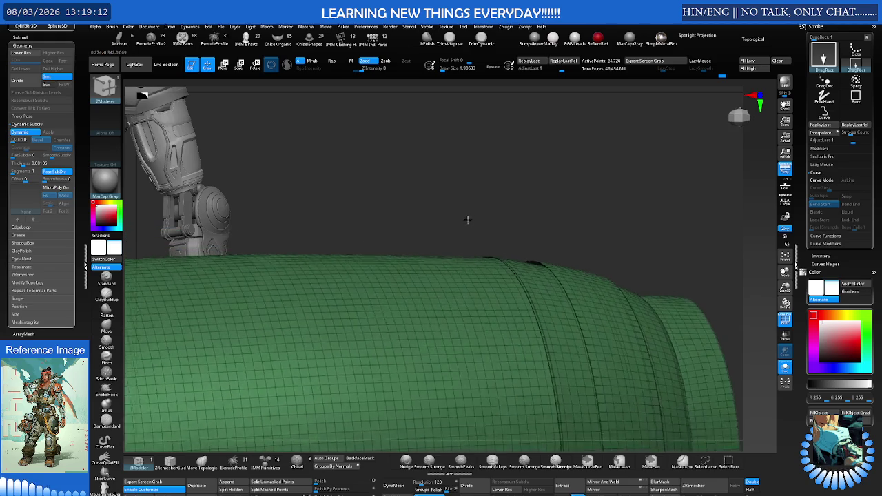
pyautogui.moveTo(466, 218)
pyautogui.mouseDown(button='right')
pyautogui.moveTo(567, 231)
pyautogui.moveTo(555, 220)
pyautogui.moveTo(551, 244)
pyautogui.moveTo(363, 260)
pyautogui.moveTo(412, 270)
pyautogui.moveTo(368, 280)
pyautogui.moveTo(328, 438)
pyautogui.mouseUp(button='right')
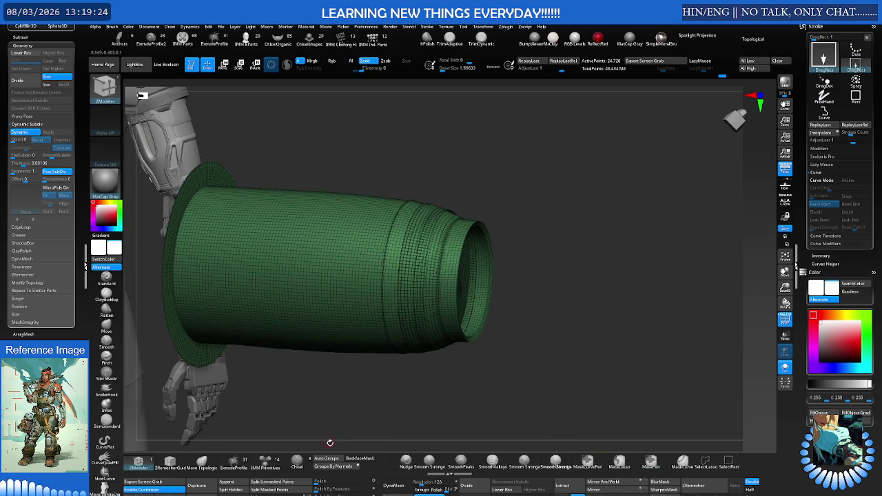
pyautogui.click(336, 466)
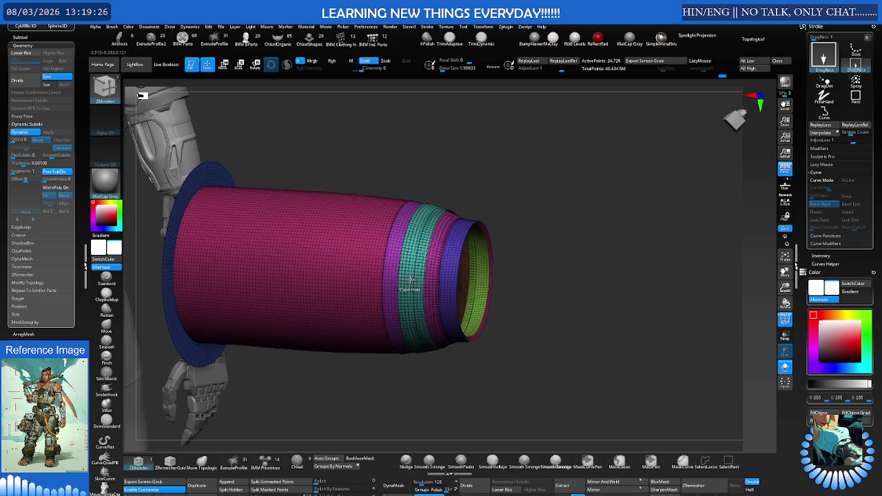
# Give the magenta and blue bands new polygroups and hide the green band.
pyautogui.scroll(5, 396, 276)
pyautogui.hotkey('ctrl', 'shift')
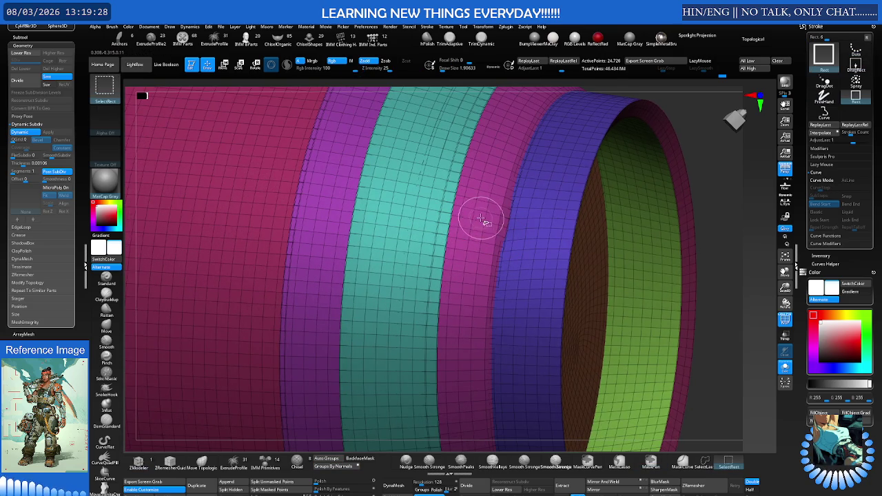
pyautogui.click(479, 218)
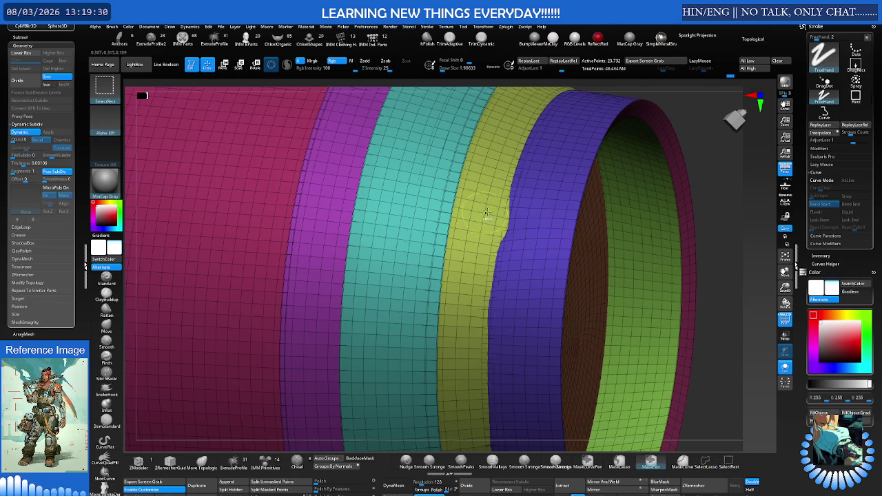
pyautogui.click(538, 214)
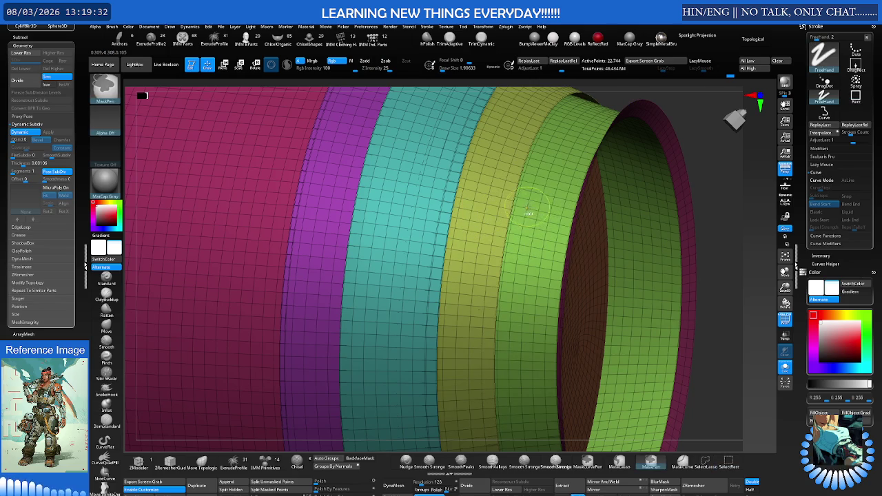
pyautogui.keyDown('ctrl'); pyautogui.keyDown('shift'); pyautogui.click(536, 211); pyautogui.keyUp('shift'); pyautogui.keyUp('ctrl')
pyautogui.moveTo(532, 207); pyautogui.dragTo(505, 209)
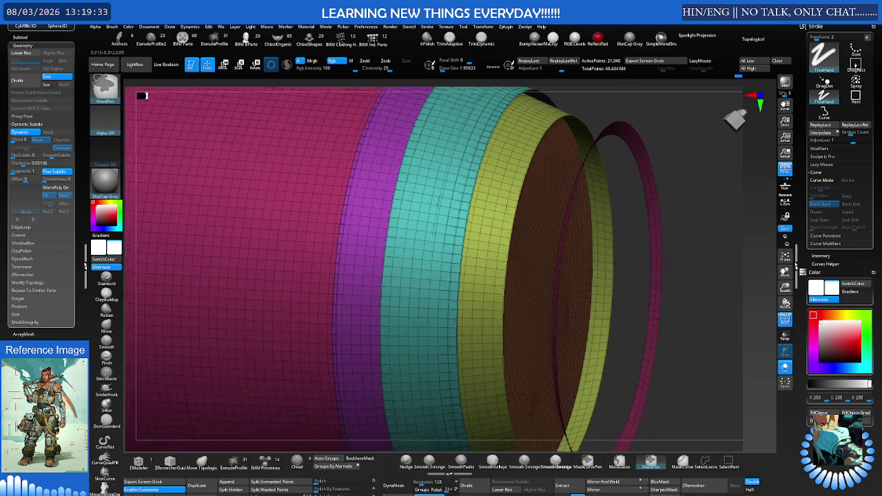
# Hide the outer magenta ring, purple and green bands, regroup the teal band, then show everything.
pyautogui.keyDown('ctrl'); pyautogui.keyDown('alt'); pyautogui.keyDown('shift'); pyautogui.click(648, 199); pyautogui.keyUp('shift'); pyautogui.keyUp('alt'); pyautogui.keyUp('ctrl')
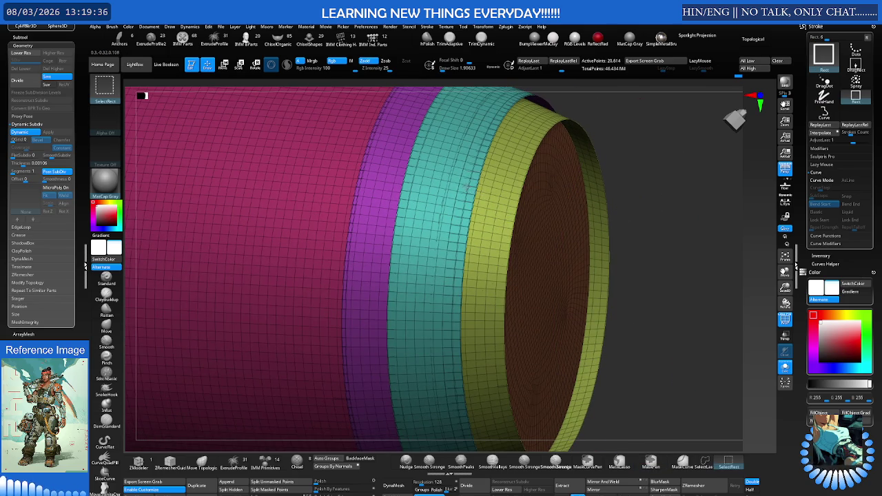
pyautogui.keyDown('ctrl'); pyautogui.keyDown('alt'); pyautogui.keyDown('shift'); pyautogui.click(476, 192); pyautogui.keyUp('shift'); pyautogui.keyUp('alt'); pyautogui.keyUp('ctrl')
pyautogui.click(463, 192)
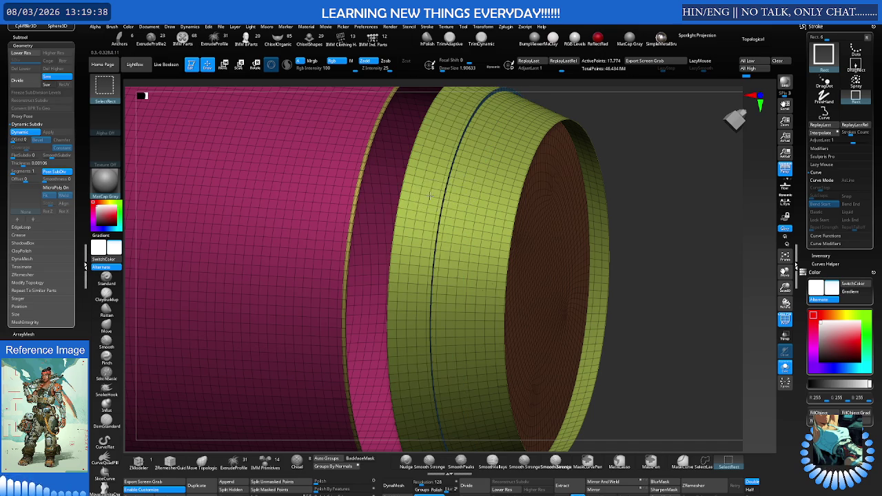
pyautogui.keyDown('ctrl'); pyautogui.keyDown('alt'); pyautogui.keyDown('shift'); pyautogui.click(431, 195); pyautogui.keyUp('shift'); pyautogui.keyUp('alt'); pyautogui.keyUp('ctrl')
pyautogui.press('f')
pyautogui.keyDown('ctrl'); pyautogui.keyDown('shift'); pyautogui.moveTo(597, 187); pyautogui.dragTo(584, 217); pyautogui.keyUp('shift'); pyautogui.keyUp('ctrl')
pyautogui.hotkey('ctrl', 'shift')
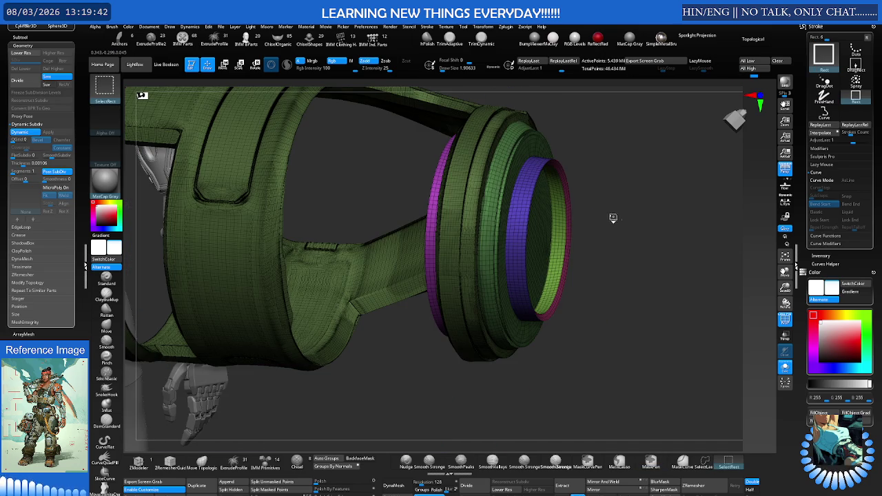
pyautogui.keyDown('ctrl'); pyautogui.keyDown('shift'); pyautogui.click(613, 217); pyautogui.keyUp('shift'); pyautogui.keyUp('ctrl')
# Return to ZModeler and orbit so the cuff's open end faces the viewer.
pyautogui.scroll(-3, 530, 222)
pyautogui.press('b')
pyautogui.press('z')
pyautogui.press('m')
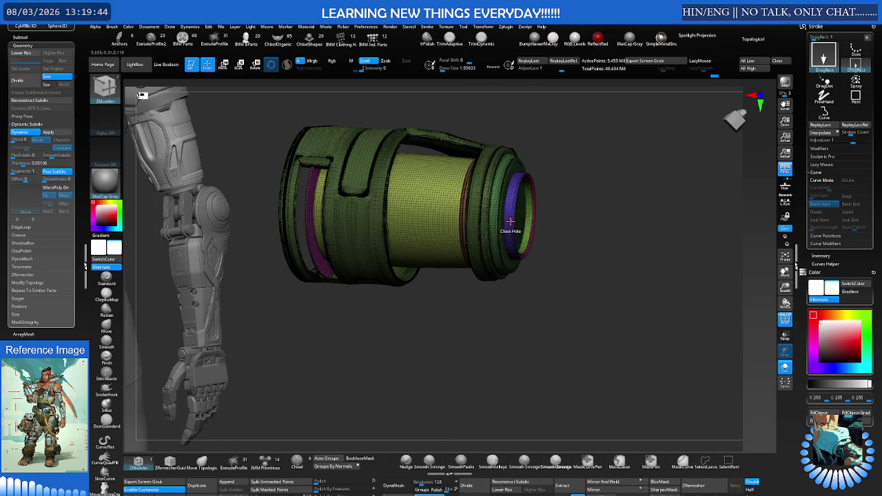
pyautogui.moveTo(515, 221)
pyautogui.mouseDown(button='right')
pyautogui.moveTo(491, 232)
pyautogui.moveTo(521, 216)
pyautogui.moveTo(480, 219)
pyautogui.moveTo(516, 230)
pyautogui.mouseUp(button='right')
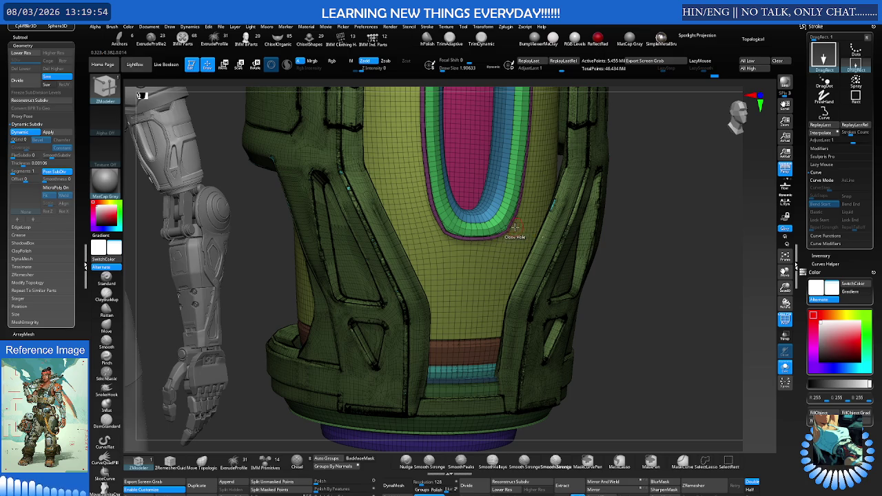
# Isolate and reveal the front panel, outer sides and narrower band to check each polygroup.
pyautogui.hotkey('shift', 'f')
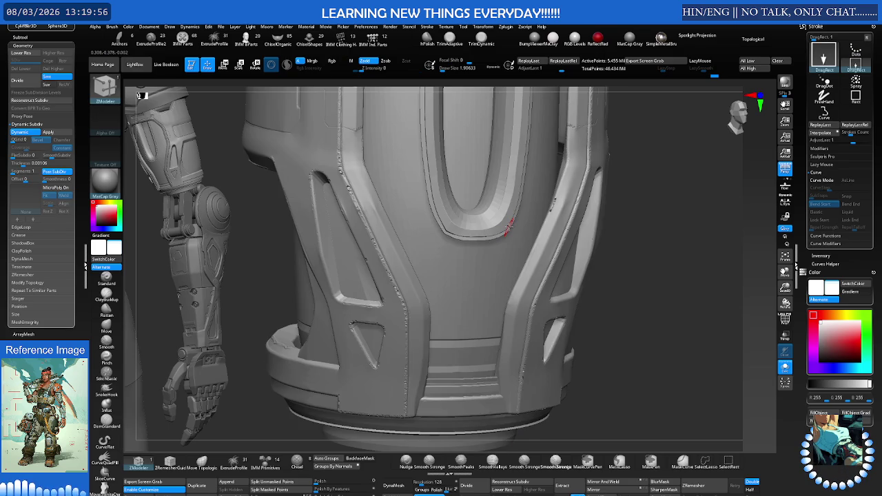
pyautogui.hotkey('shift', 'f')
pyautogui.keyDown('ctrl'); pyautogui.keyDown('alt'); pyautogui.keyDown('shift'); pyautogui.click(508, 226); pyautogui.keyUp('shift'); pyautogui.keyUp('alt'); pyautogui.keyUp('ctrl')
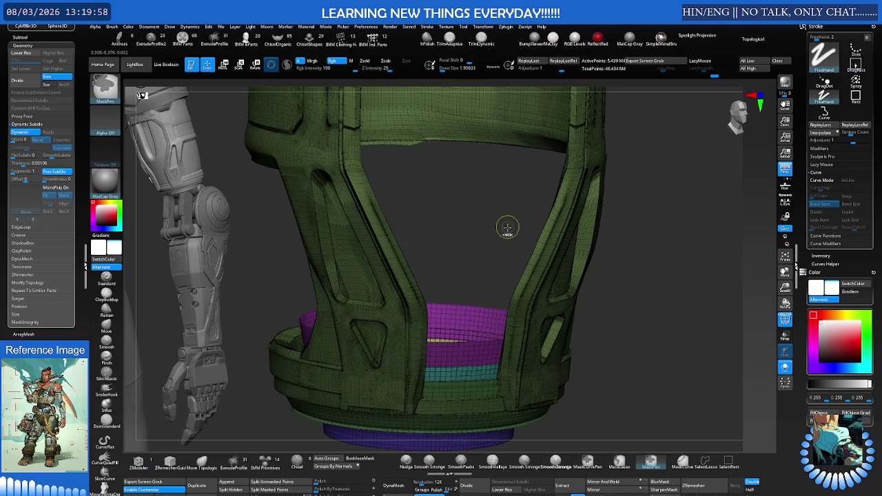
pyautogui.hotkey('shift', 'f')
pyautogui.keyDown('ctrl'); pyautogui.keyDown('shift'); pyautogui.click(505, 229); pyautogui.keyUp('shift'); pyautogui.keyUp('ctrl')
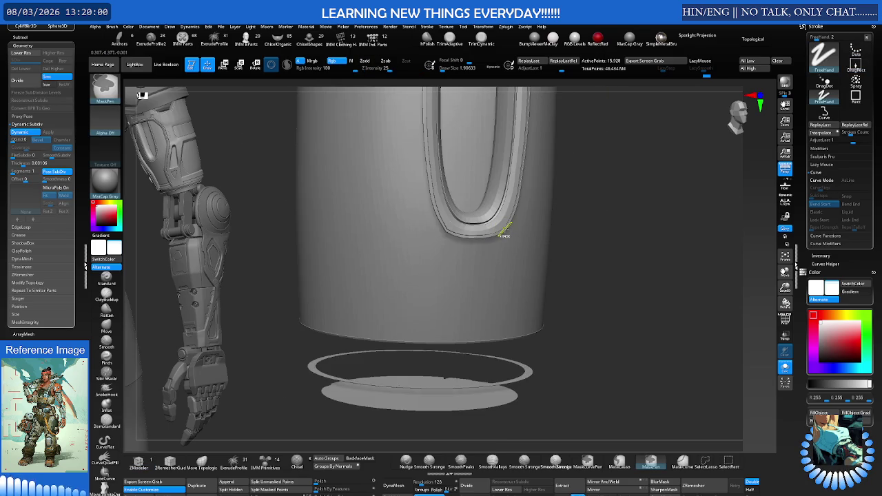
pyautogui.keyDown('ctrl'); pyautogui.keyDown('shift'); pyautogui.click(507, 231); pyautogui.keyUp('shift'); pyautogui.keyUp('ctrl')
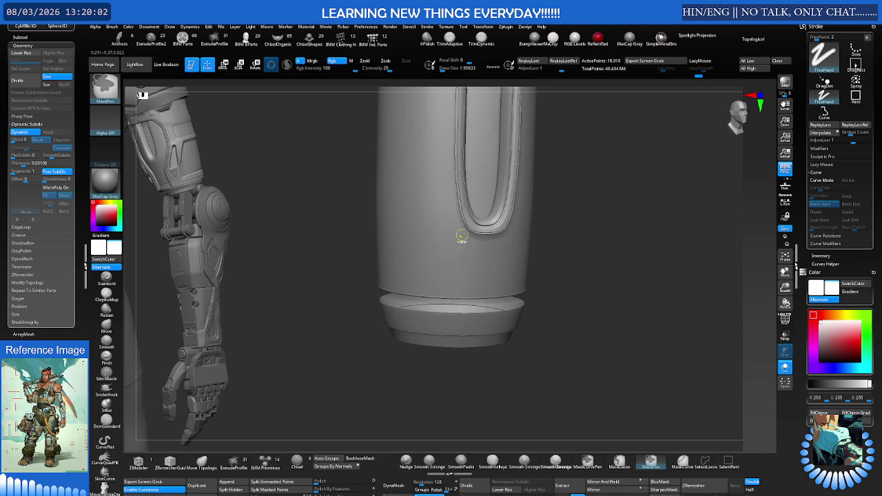
pyautogui.keyDown('ctrl'); pyautogui.keyDown('shift'); pyautogui.click(467, 229); pyautogui.keyUp('shift'); pyautogui.keyUp('ctrl')
pyautogui.keyDown('ctrl'); pyautogui.keyDown('shift'); pyautogui.click(479, 235); pyautogui.keyUp('shift'); pyautogui.keyUp('ctrl')
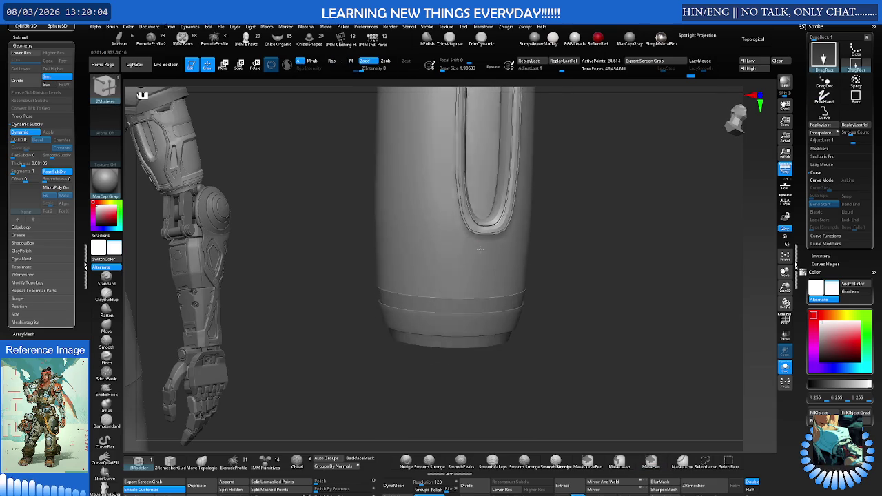
pyautogui.keyDown('ctrl'); pyautogui.keyDown('shift'); pyautogui.click(482, 237); pyautogui.keyUp('shift'); pyautogui.keyUp('ctrl')
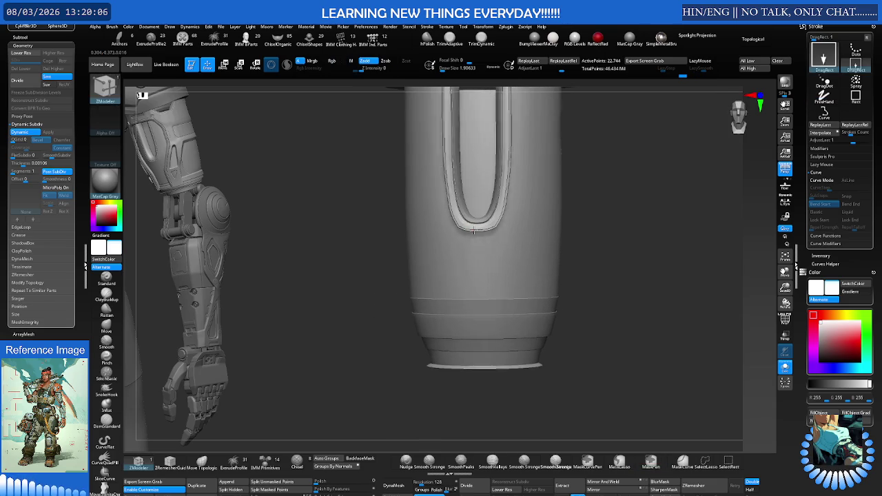
pyautogui.moveTo(474, 231)
pyautogui.mouseDown(button='right')
pyautogui.moveTo(482, 214)
pyautogui.moveTo(487, 243)
pyautogui.mouseUp(button='right')
# Step up to the highest subdivision level and orbit the detailed armour piece with PolyFrame on.
pyautogui.press('ctrl')
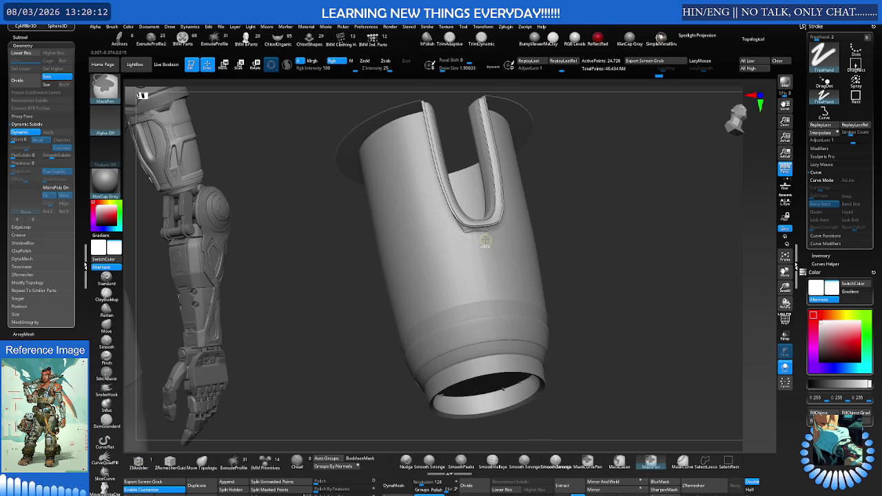
pyautogui.press('d')
pyautogui.moveTo(485, 240)
pyautogui.mouseDown(button='right')
pyautogui.moveTo(506, 269)
pyautogui.moveTo(466, 311)
pyautogui.moveTo(482, 262)
pyautogui.moveTo(524, 248)
pyautogui.moveTo(503, 262)
pyautogui.moveTo(431, 268)
pyautogui.moveTo(453, 250)
pyautogui.mouseUp(button='right')
pyautogui.hotkey('shift', 'f')
# With the Move brush, pull the U-shaped panel's bottom down and nudge its right edge band.
pyautogui.press('s')
pyautogui.press('b')
pyautogui.press('m')
pyautogui.press('v')
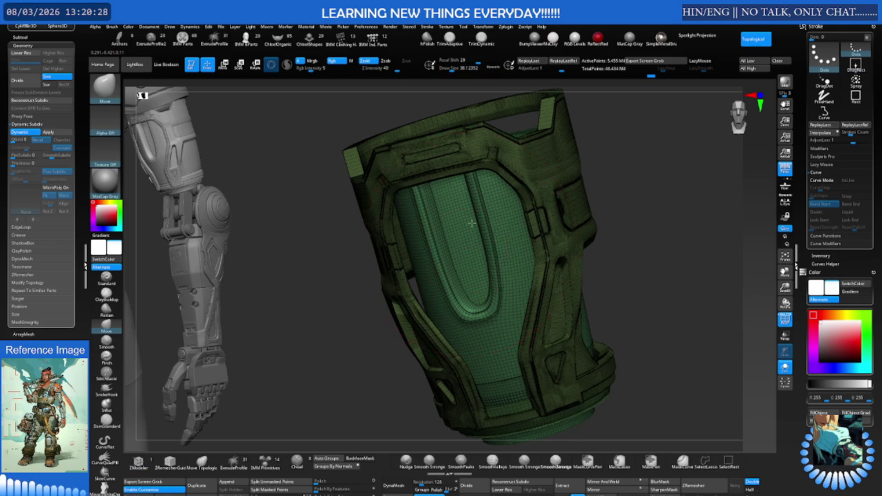
pyautogui.moveTo(469, 228); pyautogui.dragTo(476, 231, button='right')
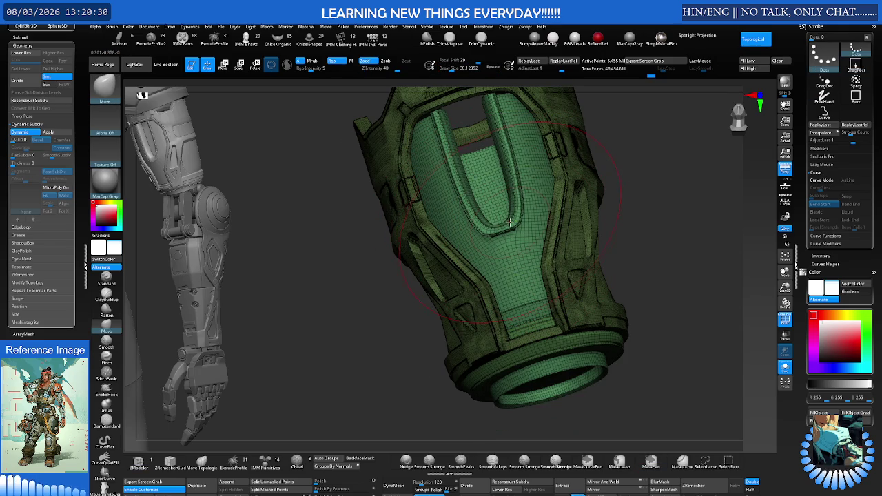
pyautogui.moveTo(510, 219)
pyautogui.mouseDown(button='right')
pyautogui.moveTo(484, 238)
pyautogui.moveTo(476, 228)
pyautogui.moveTo(448, 228)
pyautogui.moveTo(538, 192)
pyautogui.moveTo(501, 193)
pyautogui.mouseUp(button='right')
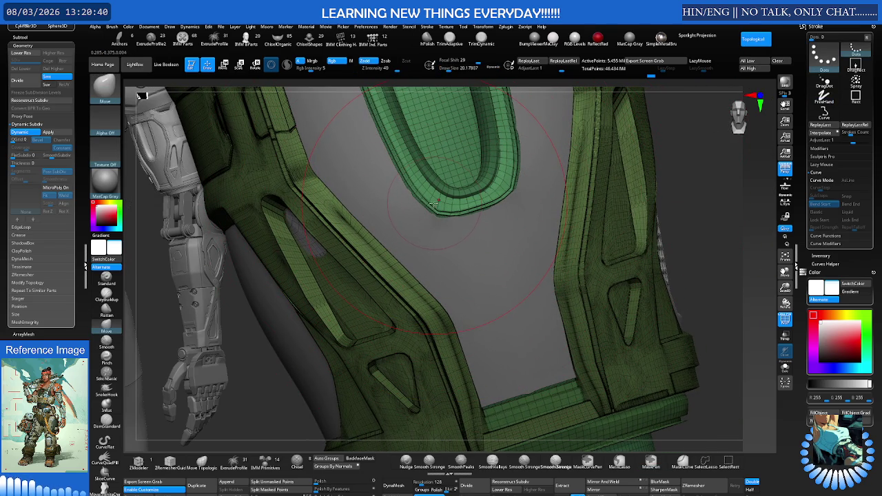
pyautogui.moveTo(443, 202); pyautogui.dragTo(445, 205)
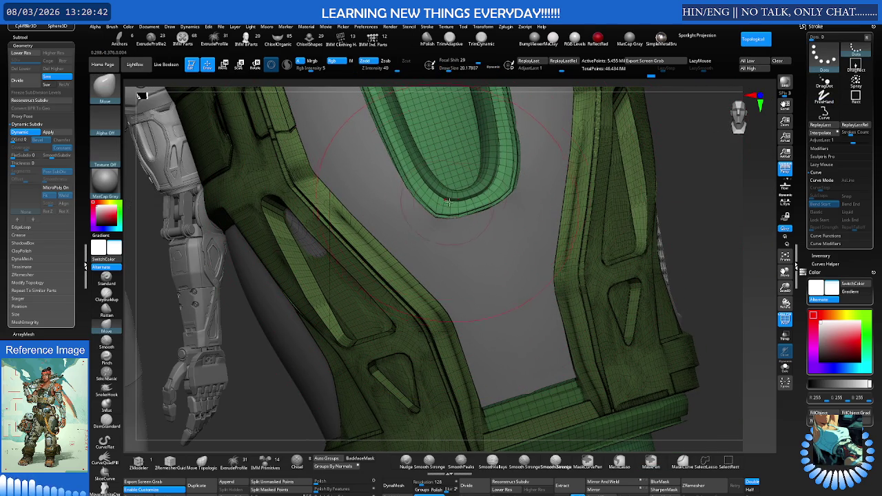
pyautogui.moveTo(486, 196); pyautogui.dragTo(456, 200, button='right')
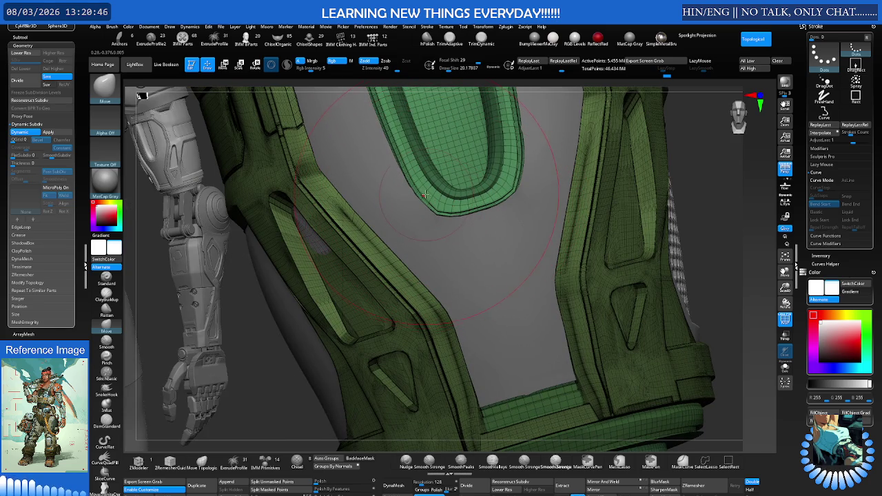
pyautogui.moveTo(520, 172)
pyautogui.mouseDown(button='right')
pyautogui.moveTo(487, 194)
pyautogui.moveTo(472, 180)
pyautogui.mouseUp(button='right')
pyautogui.moveTo(477, 178); pyautogui.dragTo(477, 174)
# Reshape the right edge of the U-shaped part in the frame's inner recess and mask it.
pyautogui.moveTo(477, 235)
pyautogui.mouseDown(button='right')
pyautogui.moveTo(466, 166)
pyautogui.moveTo(443, 164)
pyautogui.mouseUp(button='right')
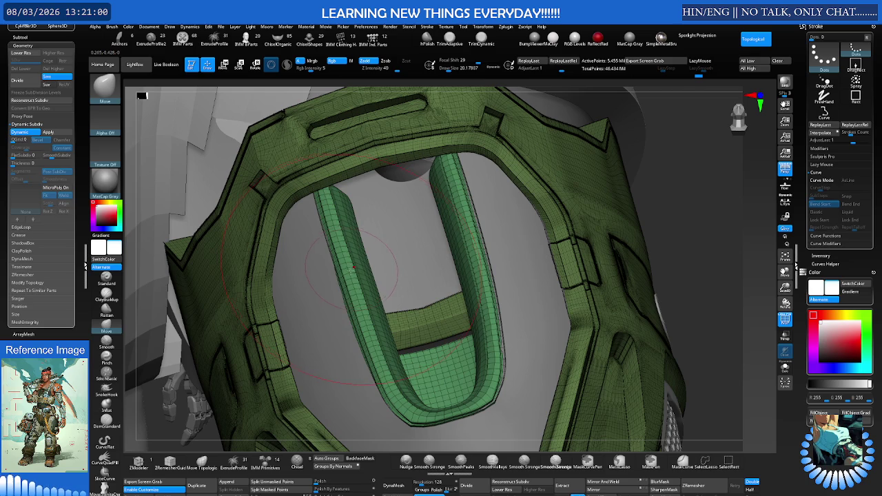
pyautogui.moveTo(352, 269); pyautogui.dragTo(324, 202, button='right')
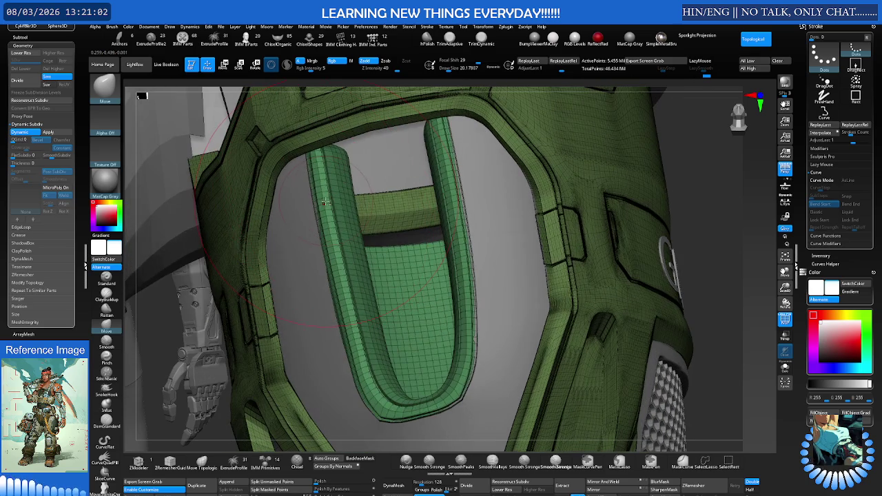
pyautogui.moveTo(341, 279)
pyautogui.mouseDown(button='right')
pyautogui.moveTo(330, 263)
pyautogui.moveTo(362, 283)
pyautogui.mouseUp(button='right')
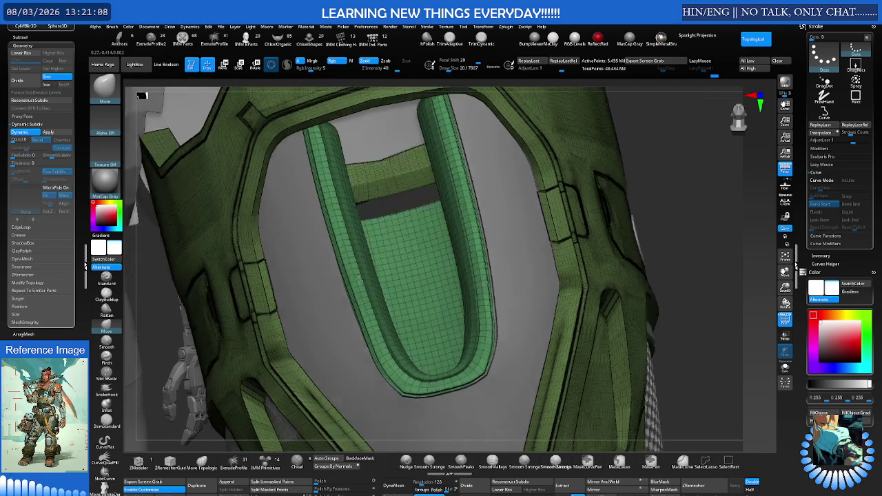
pyautogui.moveTo(365, 268)
pyautogui.mouseDown(button='right')
pyautogui.moveTo(374, 286)
pyautogui.moveTo(552, 229)
pyautogui.mouseUp(button='right')
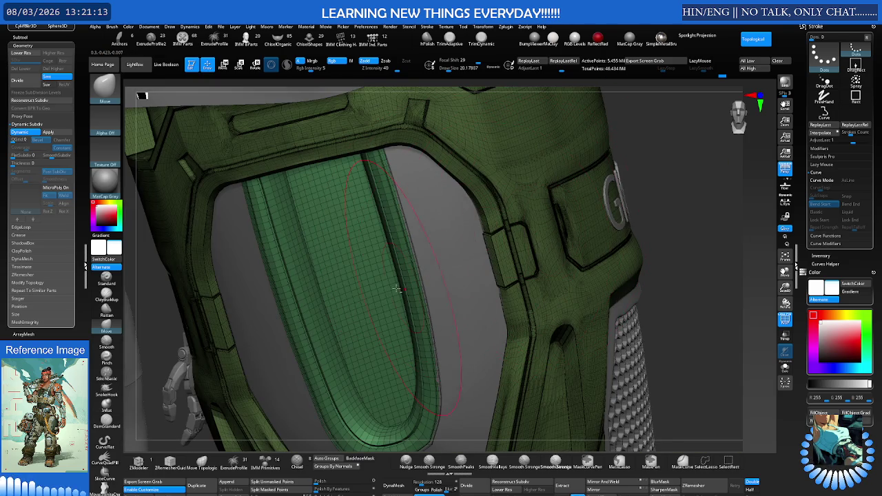
pyautogui.moveTo(397, 288)
pyautogui.mouseDown(button='right')
pyautogui.moveTo(458, 269)
pyautogui.moveTo(462, 224)
pyautogui.moveTo(467, 234)
pyautogui.mouseUp(button='right')
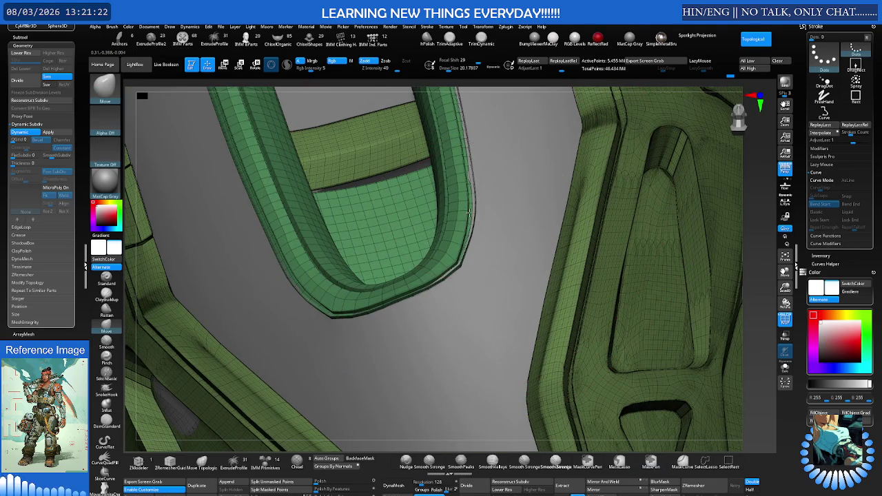
pyautogui.moveTo(469, 214)
pyautogui.mouseDown()
pyautogui.moveTo(472, 188)
pyautogui.moveTo(444, 271)
pyautogui.mouseUp()
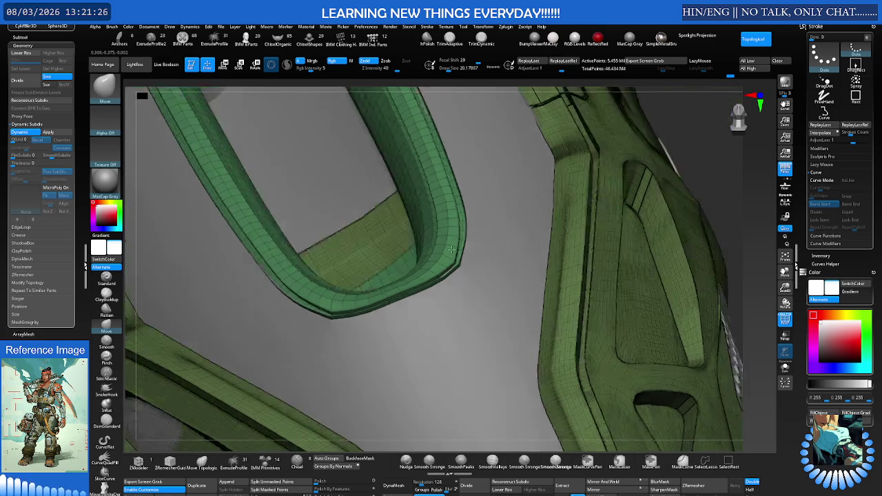
pyautogui.moveTo(444, 271); pyautogui.dragTo(433, 248, button='right')
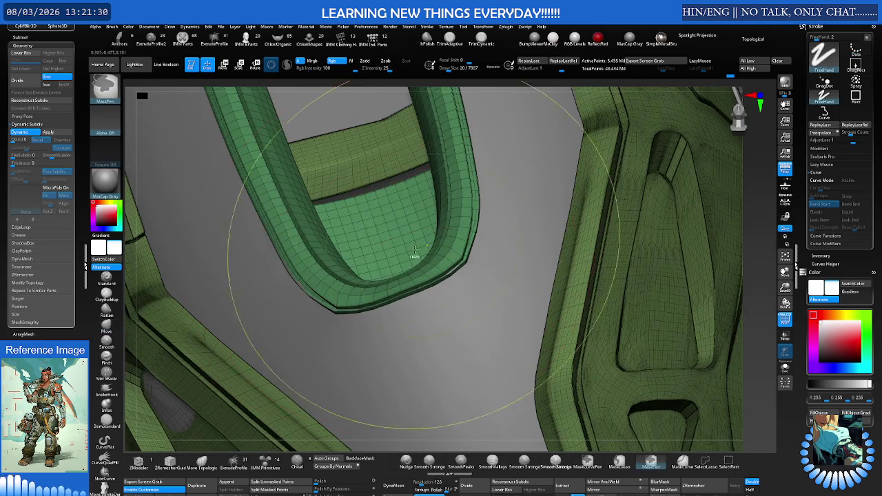
pyautogui.keyDown('ctrl'); pyautogui.moveTo(433, 248); pyautogui.dragTo(351, 239); pyautogui.keyUp('ctrl')
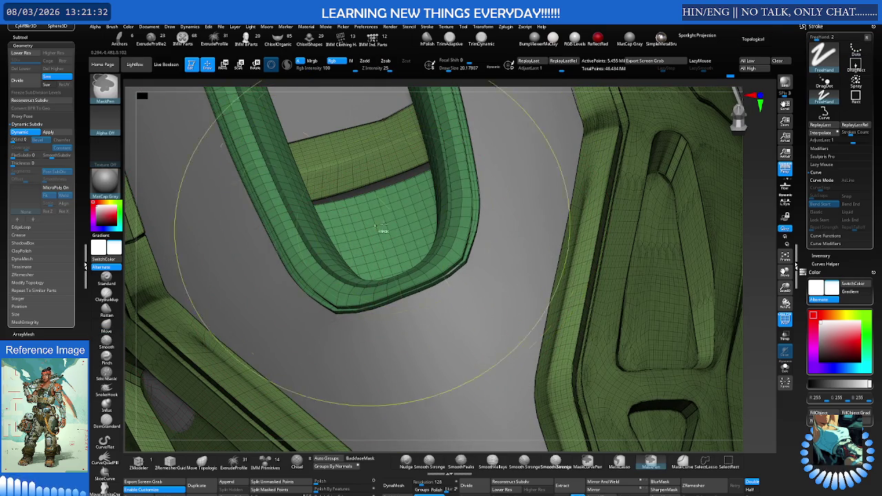
# Zoom out to the torso and arm, make the outer armour plate active, and open the alpha library.
pyautogui.press('f')
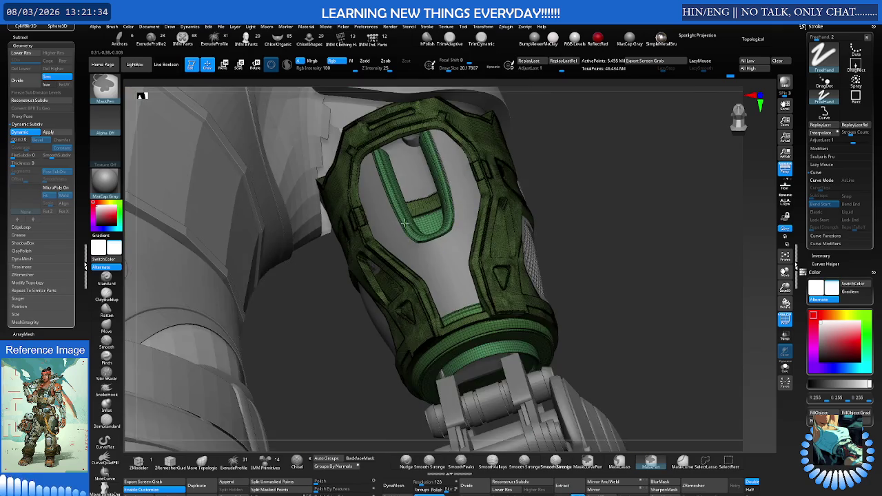
pyautogui.moveTo(414, 275)
pyautogui.mouseDown(button='right')
pyautogui.moveTo(427, 222)
pyautogui.moveTo(457, 230)
pyautogui.mouseUp(button='right')
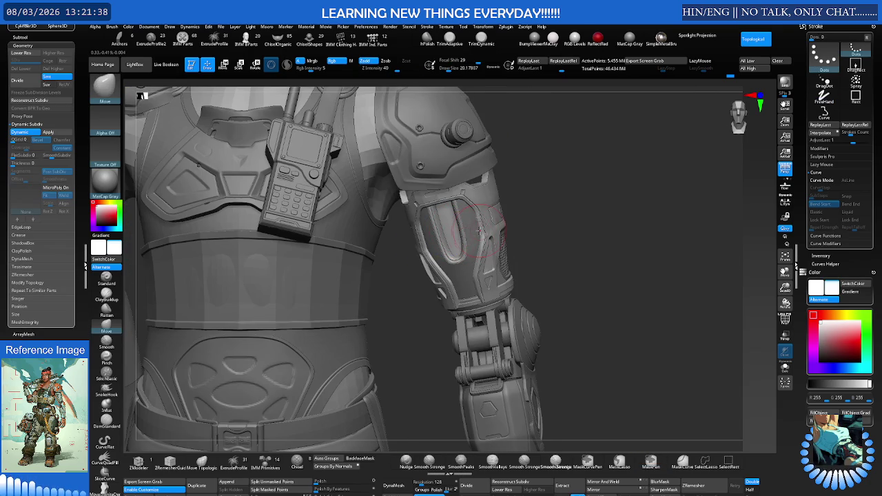
pyautogui.moveTo(516, 230)
pyautogui.keyDown('ctrl'); pyautogui.mouseDown(button='right')
pyautogui.moveTo(612, 213)
pyautogui.moveTo(570, 212)
pyautogui.moveTo(603, 216)
pyautogui.mouseUp(button='right'); pyautogui.keyUp('ctrl')
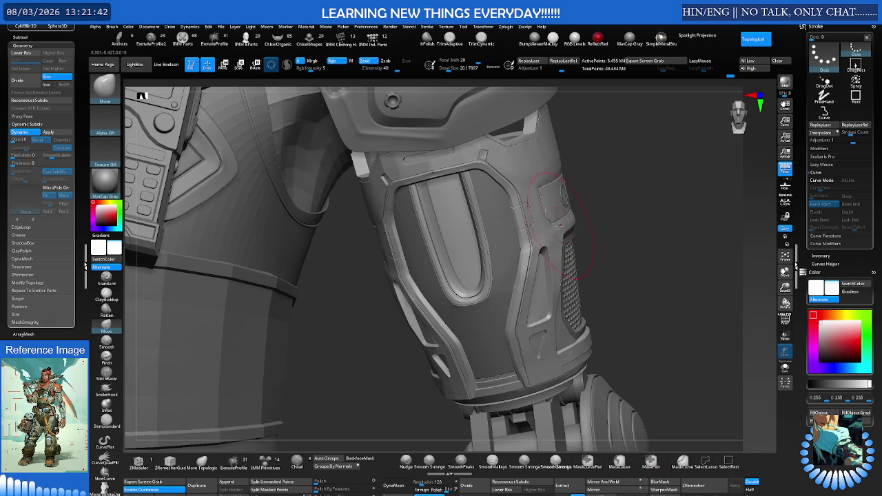
pyautogui.moveTo(545, 222)
pyautogui.keyDown('ctrl'); pyautogui.mouseDown(button='right')
pyautogui.moveTo(552, 207)
pyautogui.moveTo(503, 231)
pyautogui.mouseUp(button='right'); pyautogui.keyUp('ctrl')
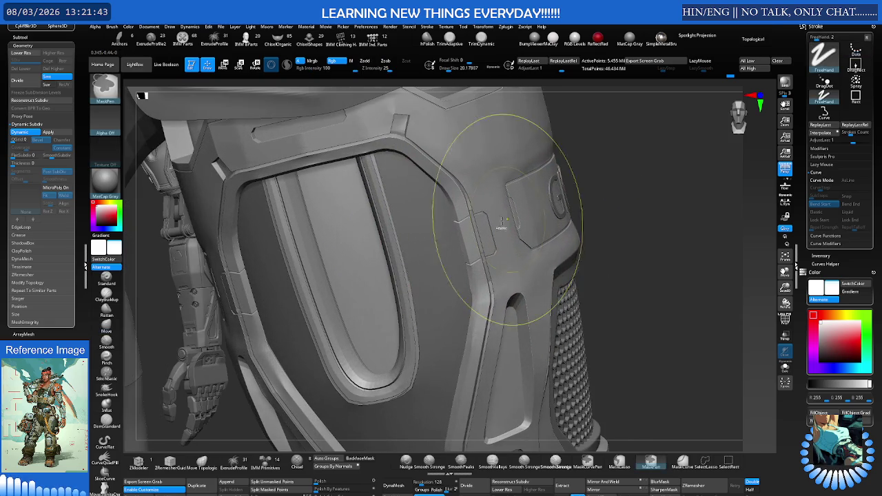
pyautogui.keyDown('alt'); pyautogui.click(422, 232); pyautogui.keyUp('alt')
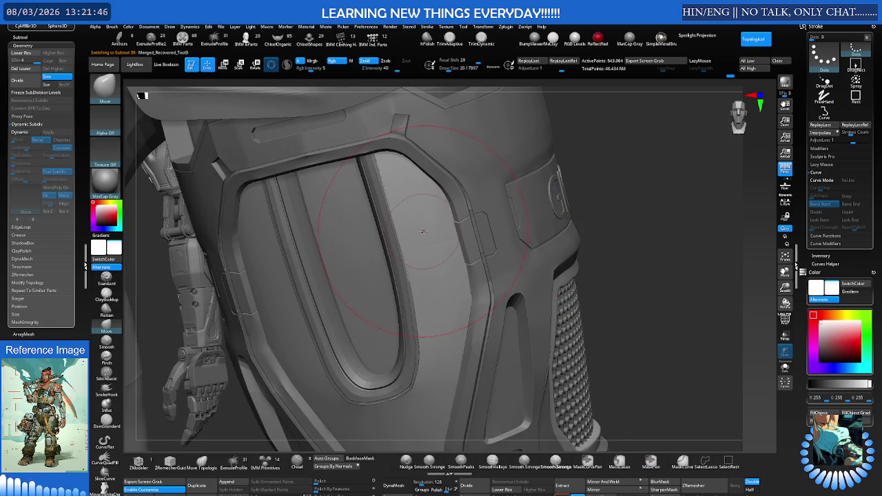
pyautogui.keyDown('ctrl'); pyautogui.moveTo(434, 222); pyautogui.dragTo(424, 202, button='right'); pyautogui.keyUp('ctrl')
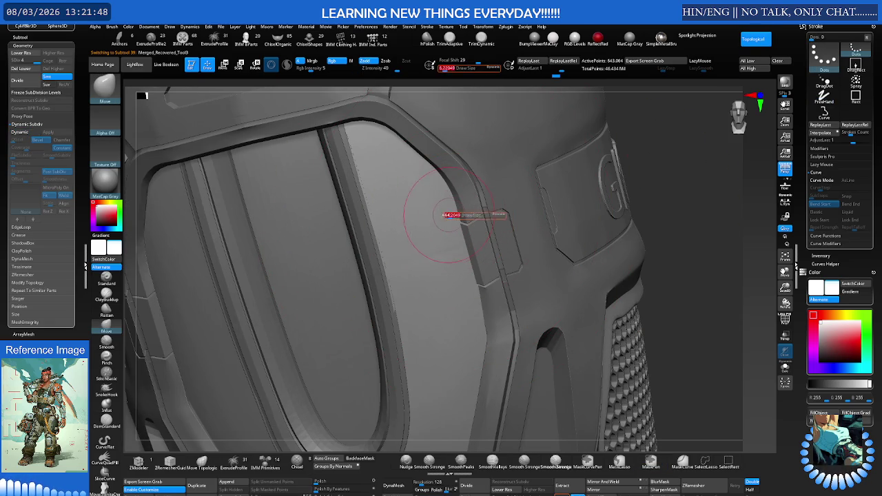
pyautogui.click(106, 278)
pyautogui.click(105, 119)
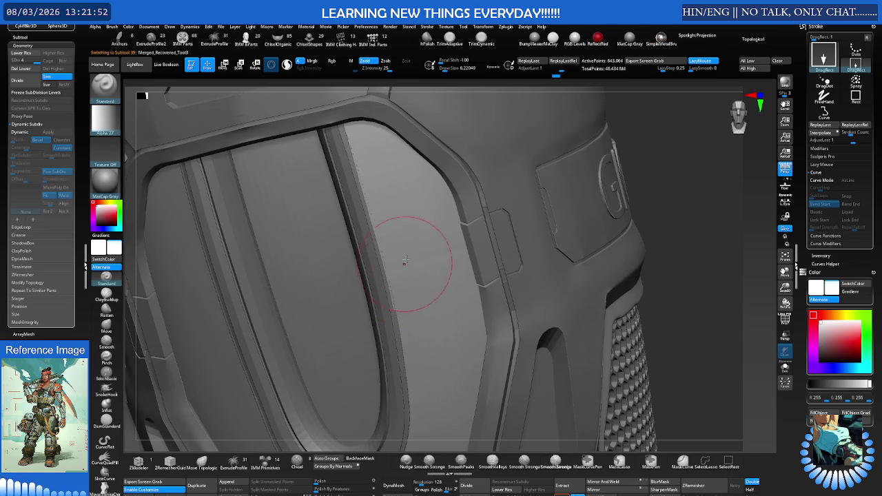
# Pick the square alpha and stamp rectangular notches down the frame edge, undoing a misplaced one.
pyautogui.click(400, 278)
pyautogui.moveTo(441, 200); pyautogui.dragTo(451, 219)
pyautogui.hotkey('ctrl', 'z')
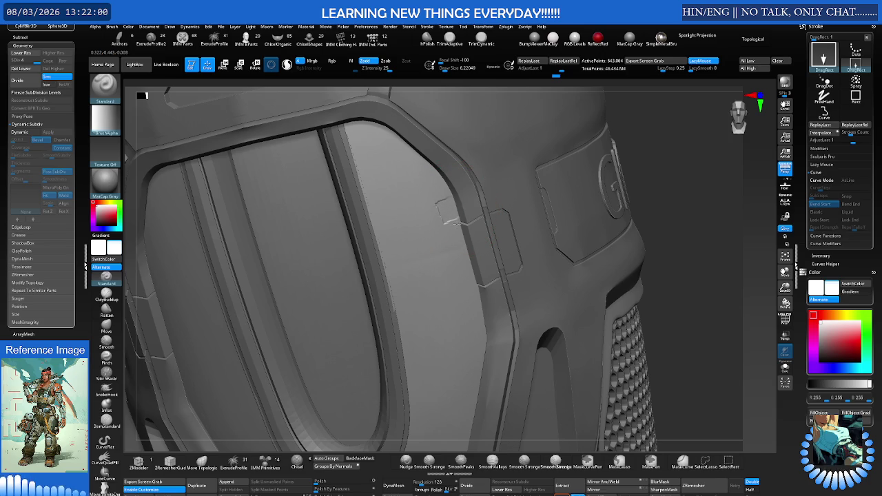
pyautogui.moveTo(457, 224); pyautogui.dragTo(463, 207, button='right')
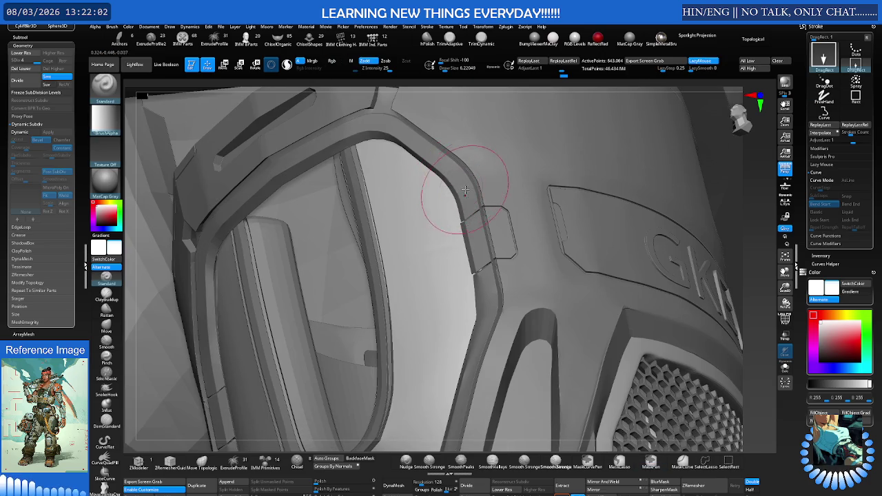
pyautogui.moveTo(407, 71); pyautogui.dragTo(391, 71)
pyautogui.moveTo(441, 208); pyautogui.dragTo(453, 227)
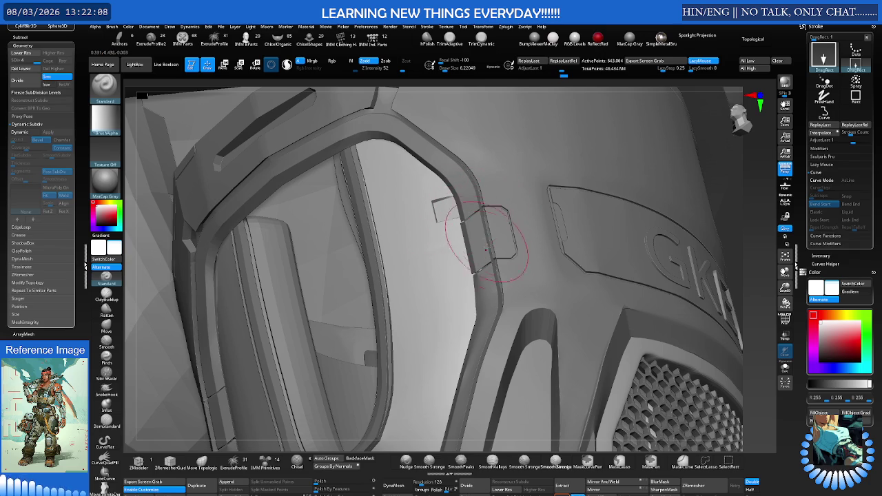
pyautogui.moveTo(483, 245); pyautogui.dragTo(456, 270, button='right')
pyautogui.moveTo(456, 270); pyautogui.dragTo(458, 281)
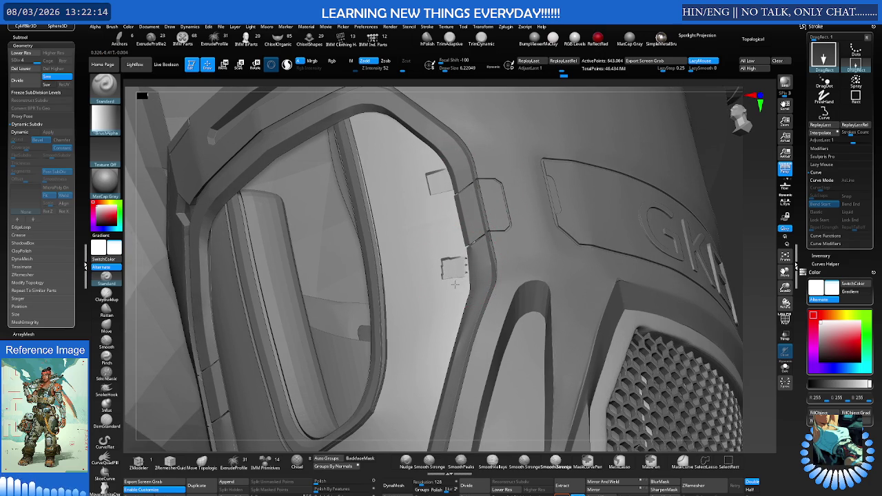
# Zoom out and stamp two more notches along the frame's left edge.
pyautogui.moveTo(457, 285); pyautogui.dragTo(458, 282)
pyautogui.moveTo(458, 283)
pyautogui.mouseDown(button='right')
pyautogui.moveTo(457, 241)
pyautogui.moveTo(457, 252)
pyautogui.moveTo(354, 256)
pyautogui.mouseUp(button='right')
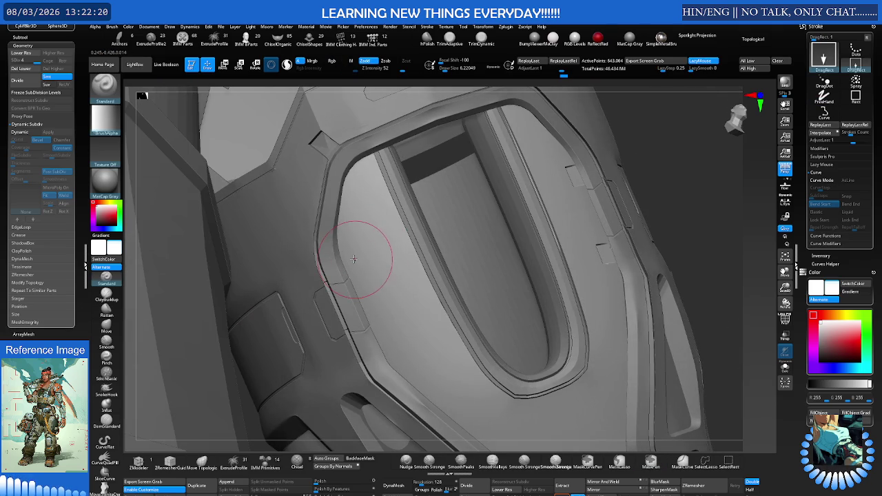
pyautogui.moveTo(360, 242); pyautogui.dragTo(344, 245)
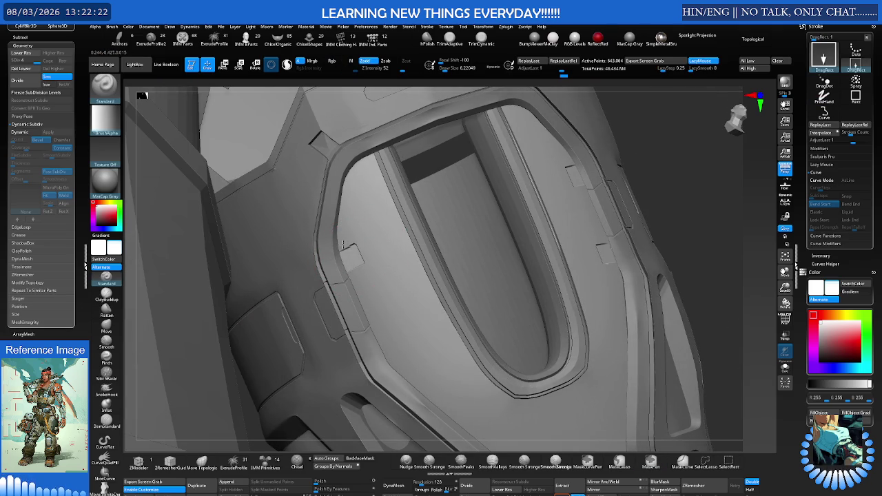
pyautogui.moveTo(387, 338); pyautogui.dragTo(379, 322)
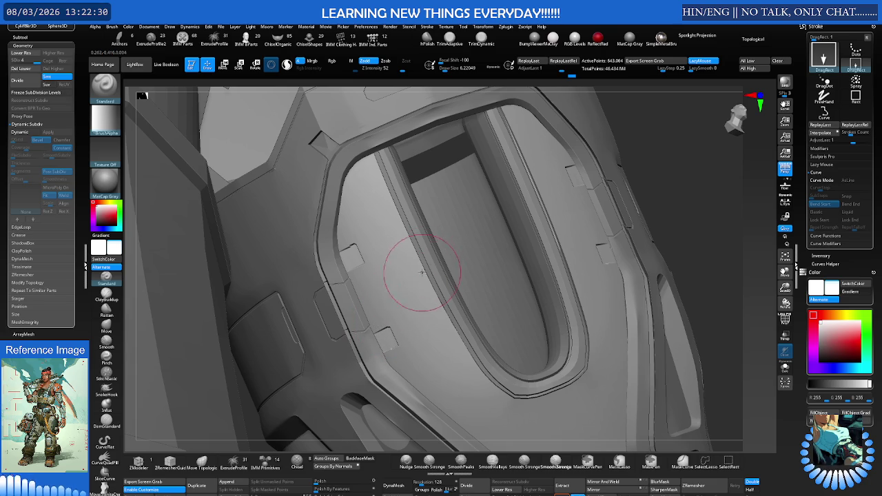
# Make another armour piece active and switch to the Move Topological brush.
pyautogui.moveTo(393, 276)
pyautogui.keyDown('ctrl'); pyautogui.mouseDown(button='right')
pyautogui.moveTo(390, 284)
pyautogui.moveTo(437, 253)
pyautogui.moveTo(504, 258)
pyautogui.moveTo(507, 248)
pyautogui.mouseUp(button='right'); pyautogui.keyUp('ctrl')
pyautogui.keyDown('alt'); pyautogui.click(504, 257); pyautogui.keyUp('alt')
pyautogui.moveTo(469, 277)
pyautogui.mouseDown(button='right')
pyautogui.moveTo(453, 256)
pyautogui.moveTo(447, 300)
pyautogui.moveTo(489, 303)
pyautogui.mouseUp(button='right')
pyautogui.press('b')
pyautogui.press('m')
pyautogui.press('t')
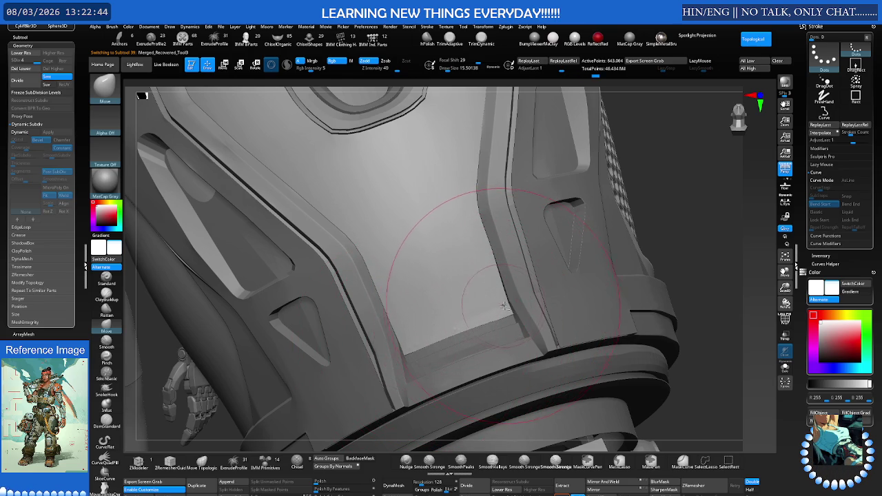
# Shrink the brush to a tiny draw size and switch to DragRect stamping, undoing a test inset.
pyautogui.moveTo(503, 306)
pyautogui.mouseDown(button='right')
pyautogui.moveTo(518, 301)
pyautogui.moveTo(479, 312)
pyautogui.mouseUp(button='right')
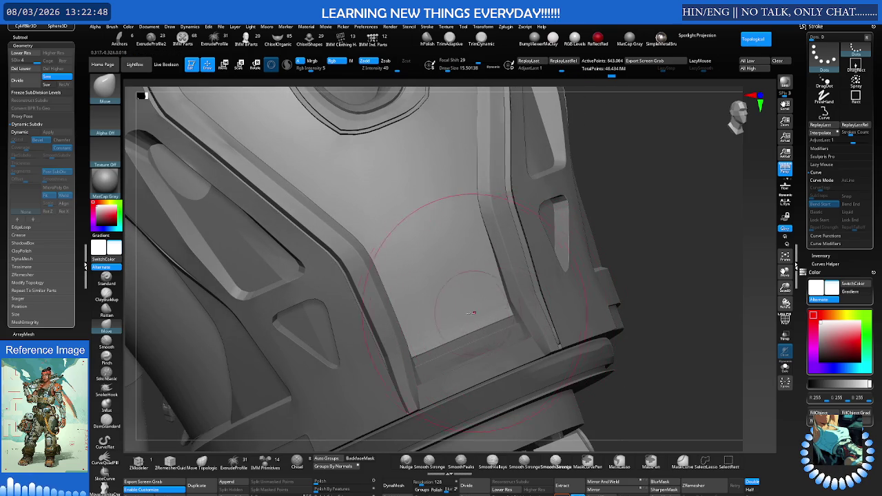
pyautogui.moveTo(479, 311); pyautogui.dragTo(407, 355, button='right')
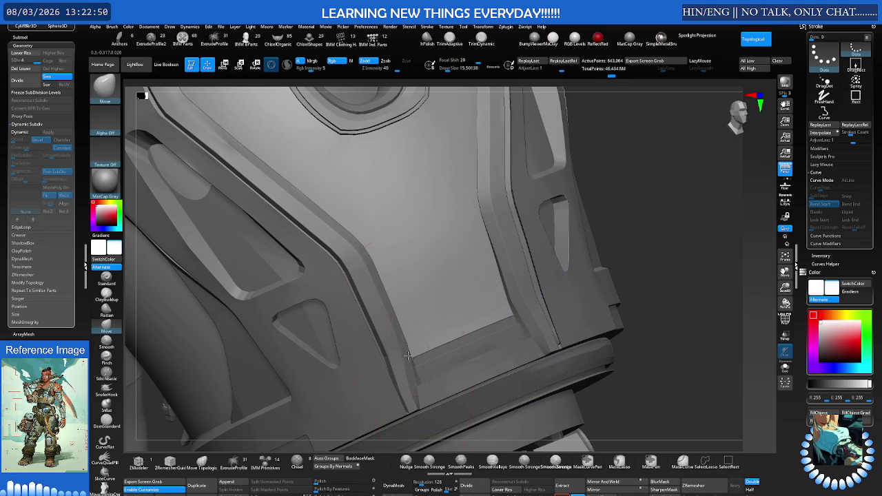
pyautogui.scroll(3, 407, 355)
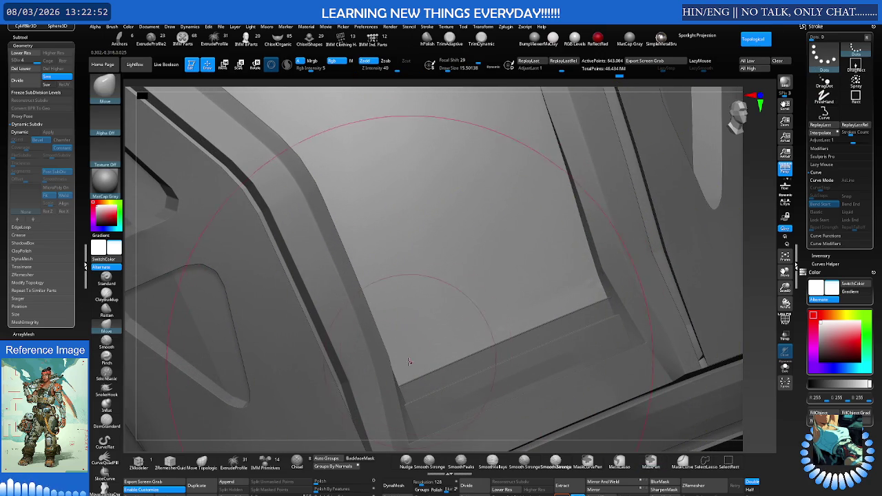
pyautogui.moveTo(408, 362)
pyautogui.mouseDown(button='right')
pyautogui.moveTo(407, 283)
pyautogui.moveTo(484, 267)
pyautogui.mouseUp(button='right')
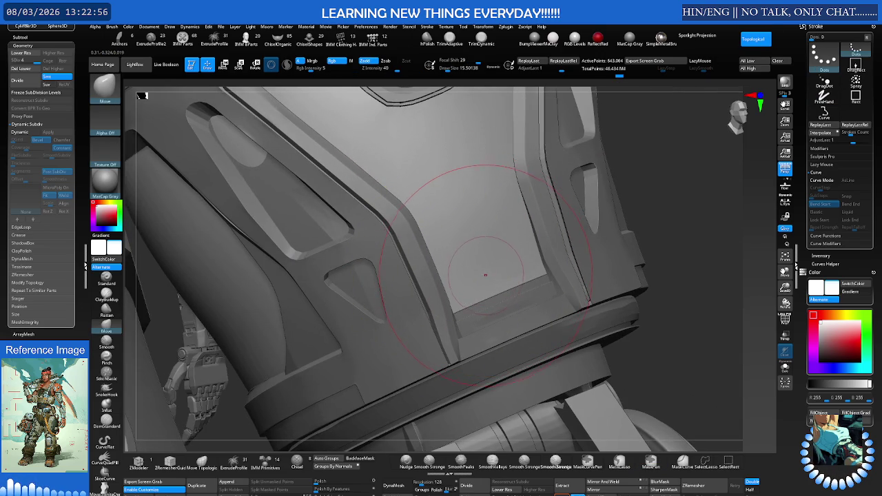
pyautogui.press('s')
pyautogui.moveTo(493, 266); pyautogui.dragTo(414, 276)
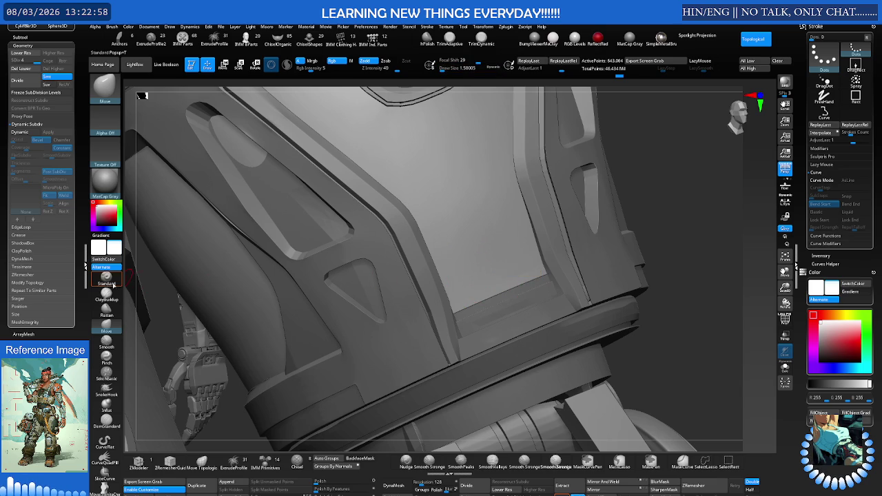
pyautogui.click(106, 278)
pyautogui.moveTo(493, 282); pyautogui.dragTo(477, 289)
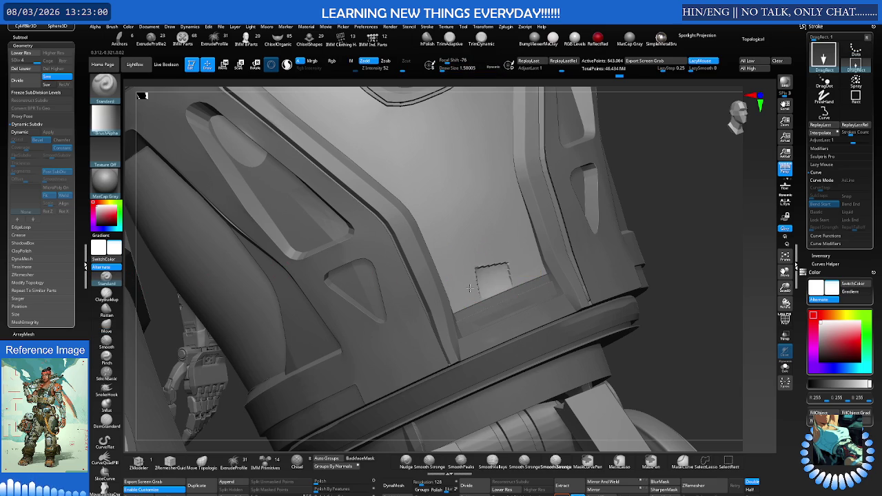
pyautogui.hotkey('ctrl', 'z')
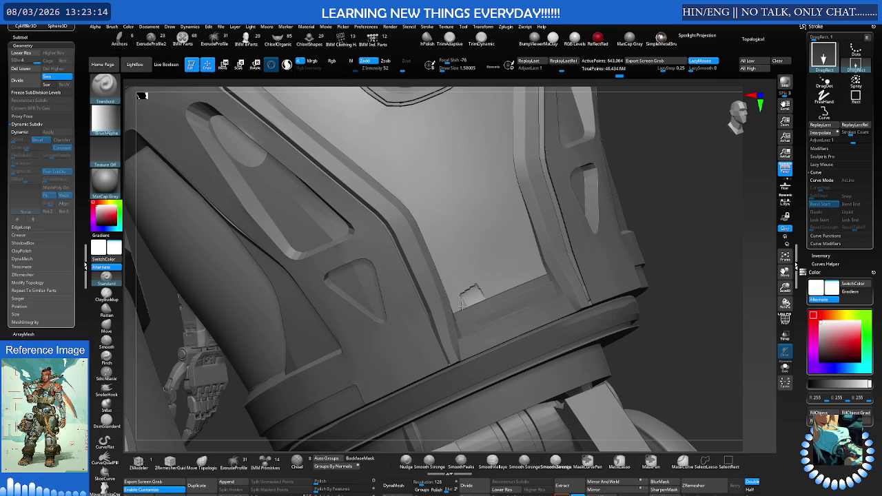
# With Dynamic Subdiv on, stamp two small rectangular notches along the panel's lower edge.
pyautogui.press('d')
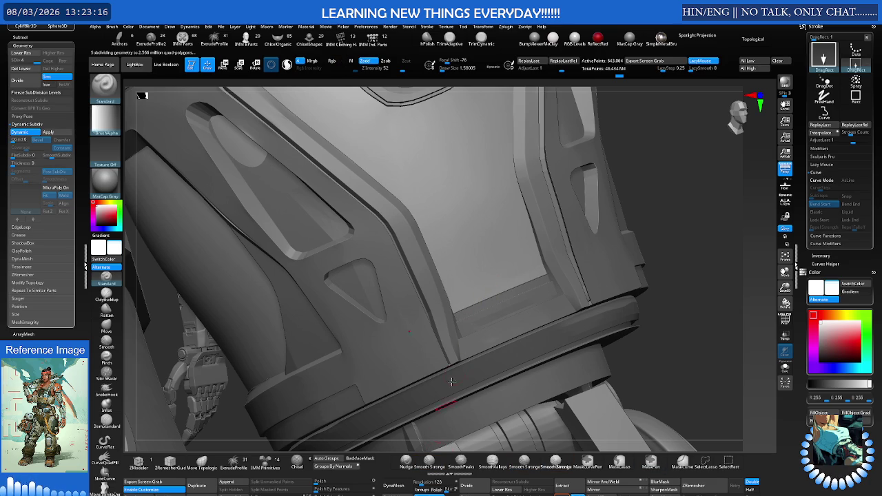
pyautogui.moveTo(492, 289); pyautogui.dragTo(452, 298)
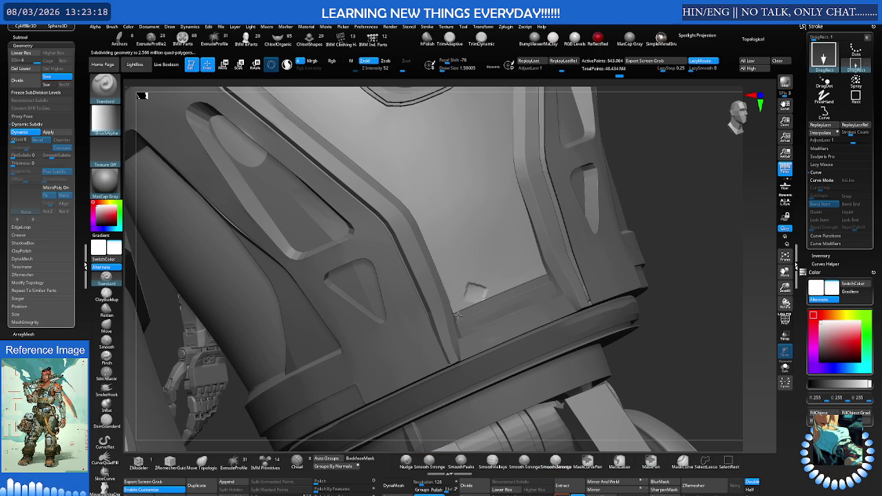
pyautogui.hotkey('ctrl', 'z')
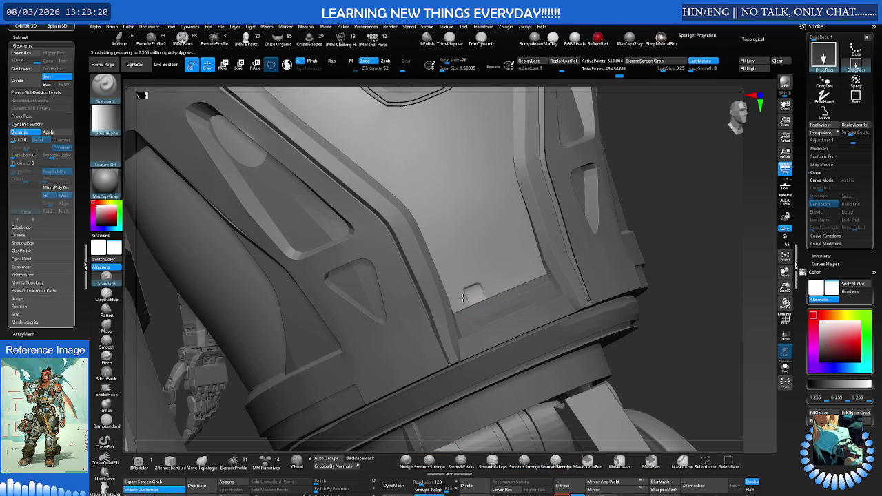
pyautogui.moveTo(484, 288); pyautogui.dragTo(459, 298)
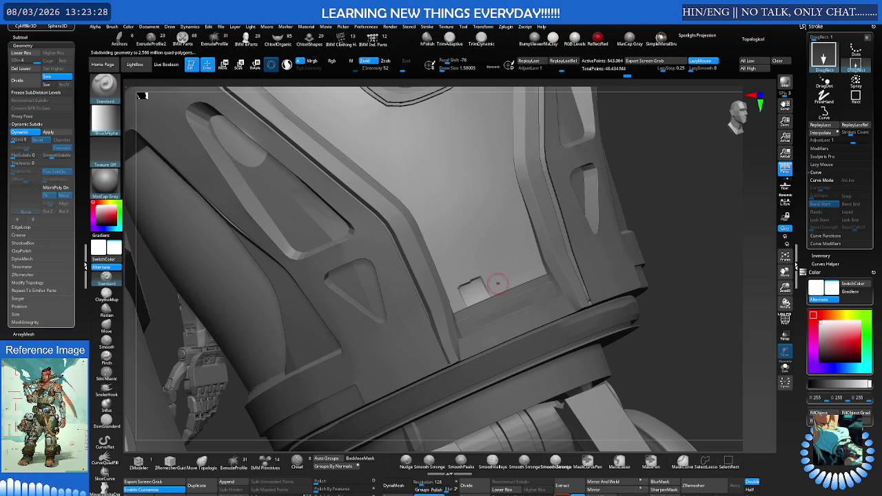
pyautogui.moveTo(499, 274); pyautogui.dragTo(503, 284)
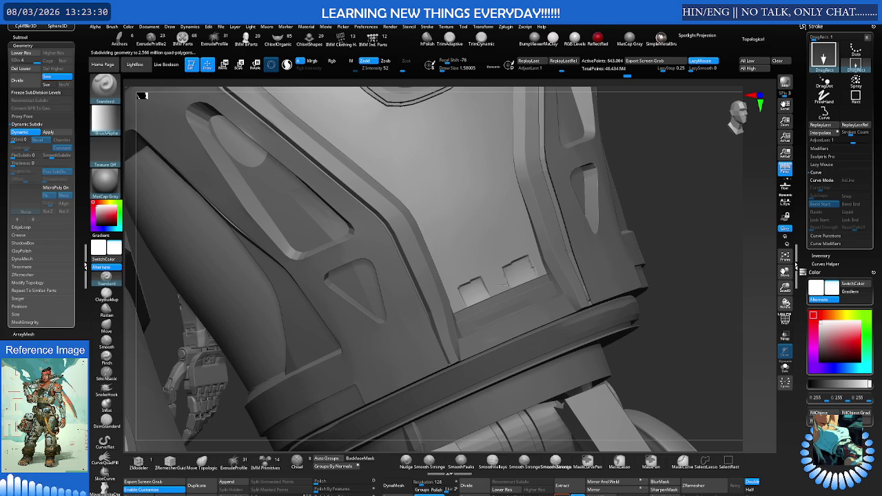
pyautogui.click(501, 283)
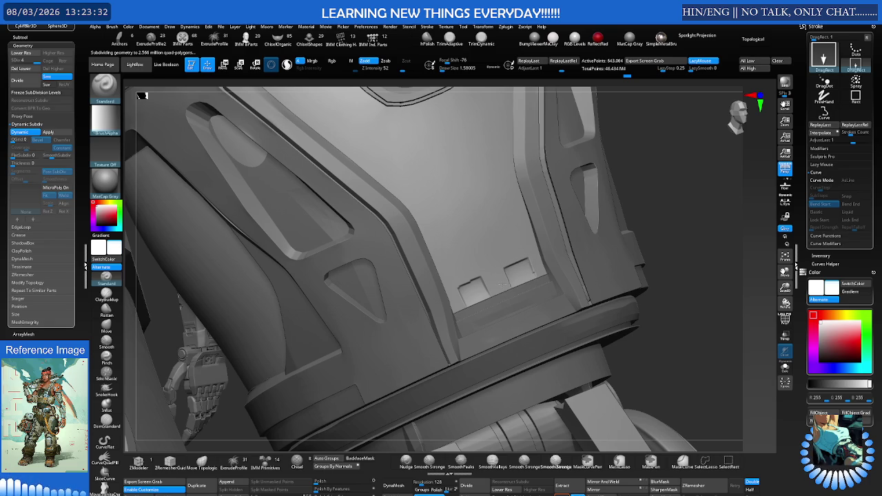
pyautogui.press('shift')
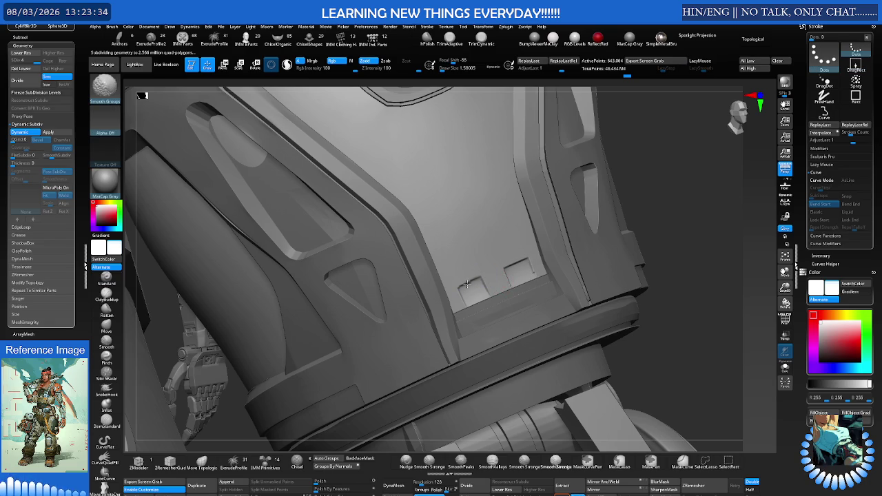
pyautogui.keyDown('ctrl'); pyautogui.moveTo(538, 289); pyautogui.dragTo(533, 251, button='right'); pyautogui.keyUp('ctrl')
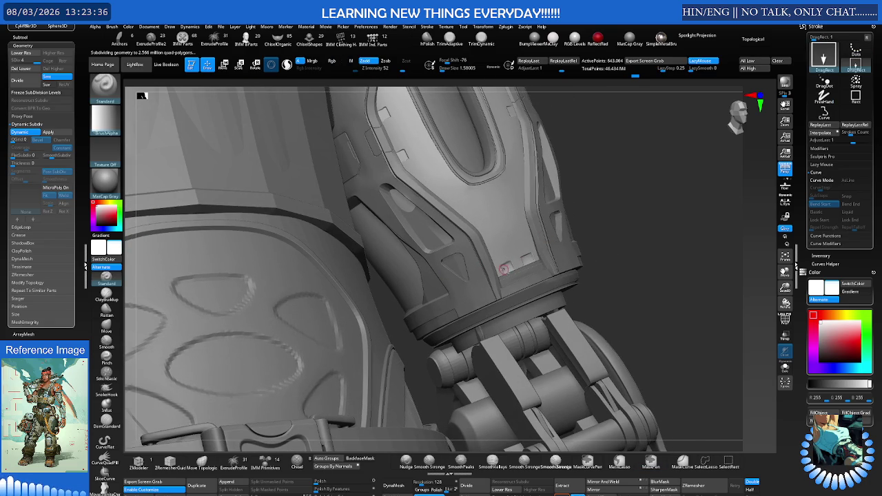
pyautogui.hotkey('alt', 'a')
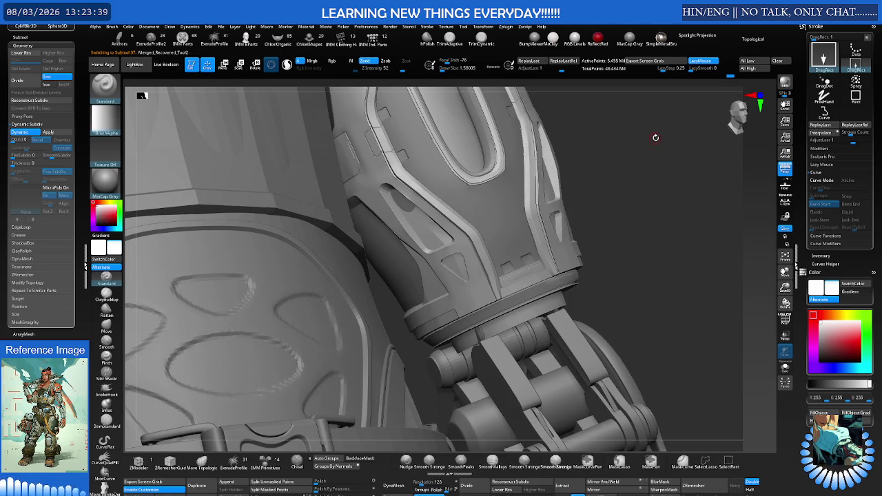
# Orbit around the forearm armour and zoom in on the armour band's edge.
pyautogui.moveTo(656, 135)
pyautogui.mouseDown(button='right')
pyautogui.moveTo(597, 191)
pyautogui.moveTo(555, 203)
pyautogui.moveTo(484, 271)
pyautogui.moveTo(559, 229)
pyautogui.moveTo(519, 242)
pyautogui.mouseUp(button='right')
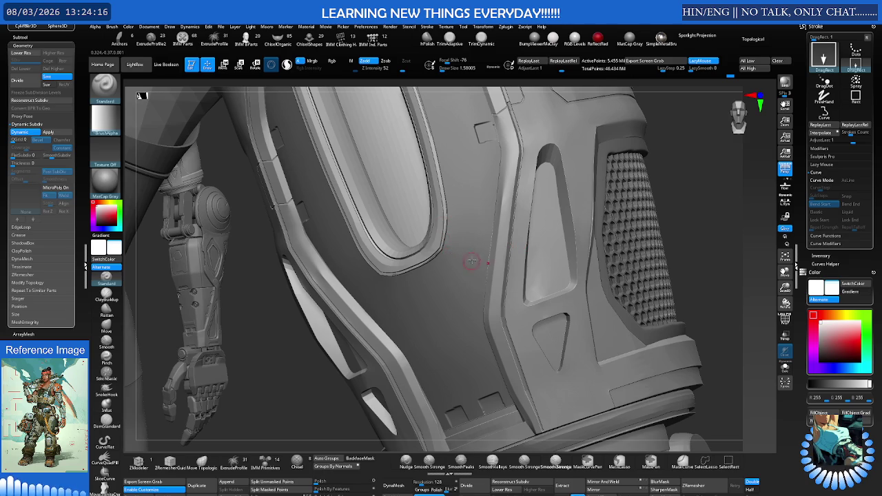
pyautogui.moveTo(472, 261); pyautogui.dragTo(452, 226, button='right')
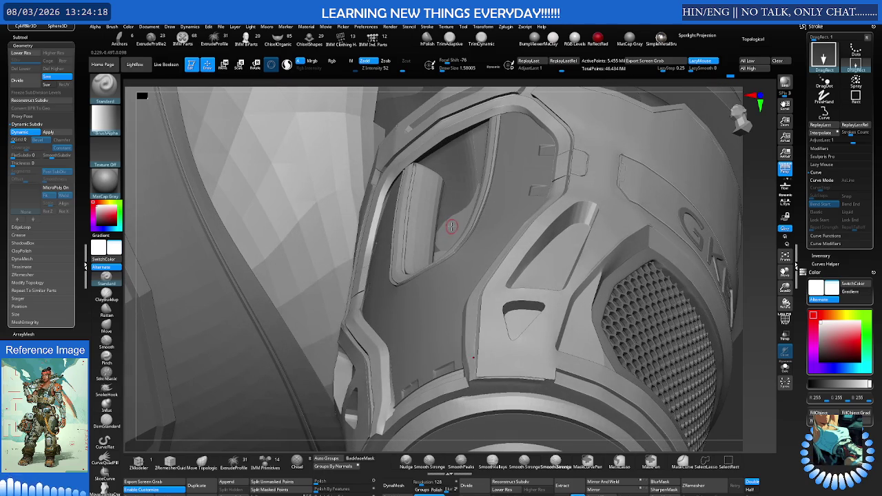
pyautogui.moveTo(461, 234)
pyautogui.mouseDown(button='right')
pyautogui.moveTo(483, 251)
pyautogui.moveTo(457, 262)
pyautogui.moveTo(454, 301)
pyautogui.moveTo(435, 297)
pyautogui.moveTo(452, 285)
pyautogui.moveTo(425, 300)
pyautogui.moveTo(474, 278)
pyautogui.moveTo(447, 293)
pyautogui.moveTo(345, 275)
pyautogui.moveTo(374, 315)
pyautogui.moveTo(425, 299)
pyautogui.moveTo(384, 305)
pyautogui.moveTo(402, 288)
pyautogui.mouseUp(button='right')
pyautogui.moveTo(399, 289); pyautogui.dragTo(363, 217, button='right')
# Switch to the Move brush and shrink its draw size.
pyautogui.press('b')
pyautogui.press('m')
pyautogui.press('v')
pyautogui.press('s')
pyautogui.moveTo(333, 198); pyautogui.dragTo(327, 195)
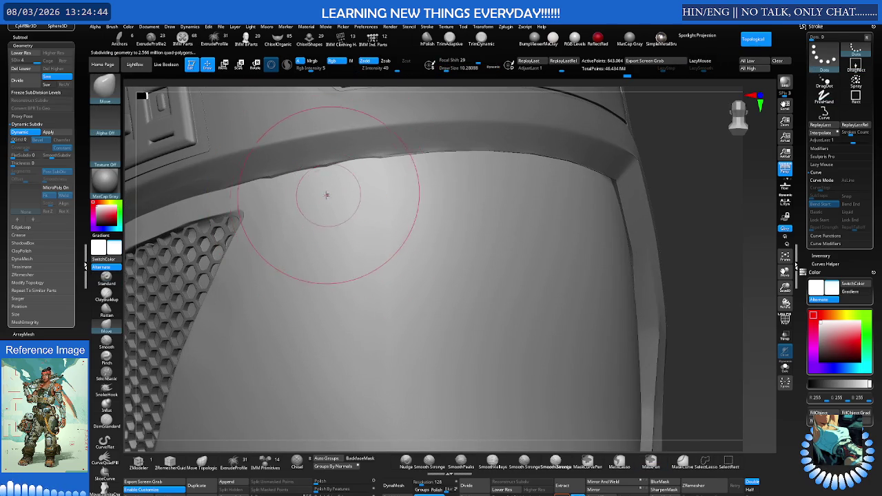
# Briefly make the upper band active, then reselect the large lower hex-mesh panel.
pyautogui.moveTo(327, 195); pyautogui.dragTo(315, 186, button='right')
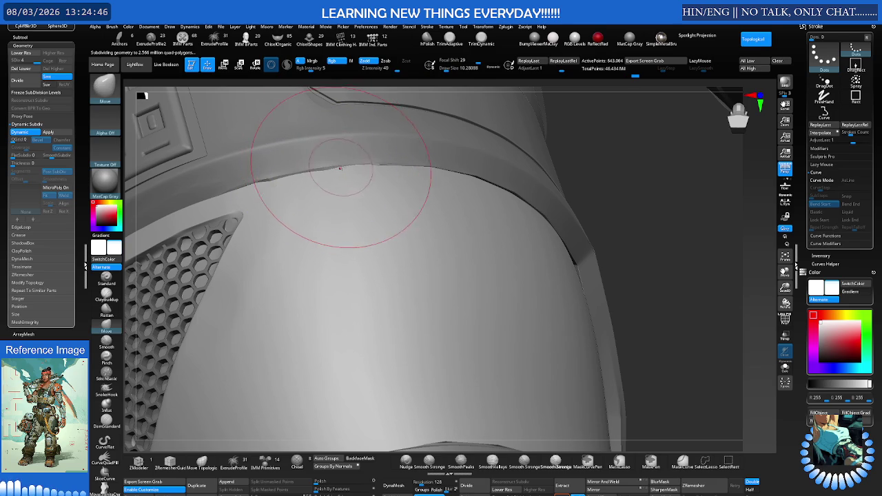
pyautogui.keyDown('alt'); pyautogui.click(335, 153); pyautogui.keyUp('alt')
pyautogui.press('shift')
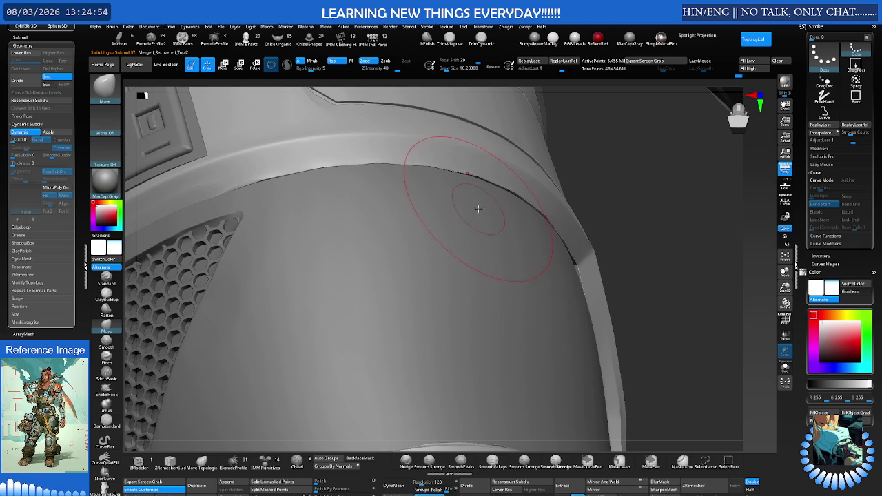
pyautogui.keyDown('alt'); pyautogui.click(436, 273); pyautogui.keyUp('alt')
pyautogui.moveTo(443, 237)
pyautogui.mouseDown(button='right')
pyautogui.moveTo(409, 246)
pyautogui.moveTo(396, 264)
pyautogui.moveTo(399, 245)
pyautogui.moveTo(407, 251)
pyautogui.mouseUp(button='right')
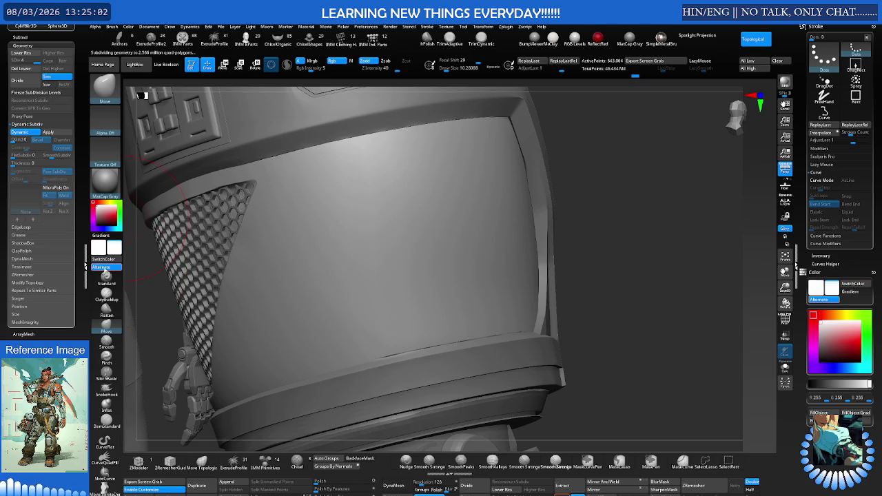
# Set the Standard brush to DragRect stroke and bring up the alpha library.
pyautogui.click(109, 277)
pyautogui.moveTo(356, 200); pyautogui.dragTo(388, 158, button='right')
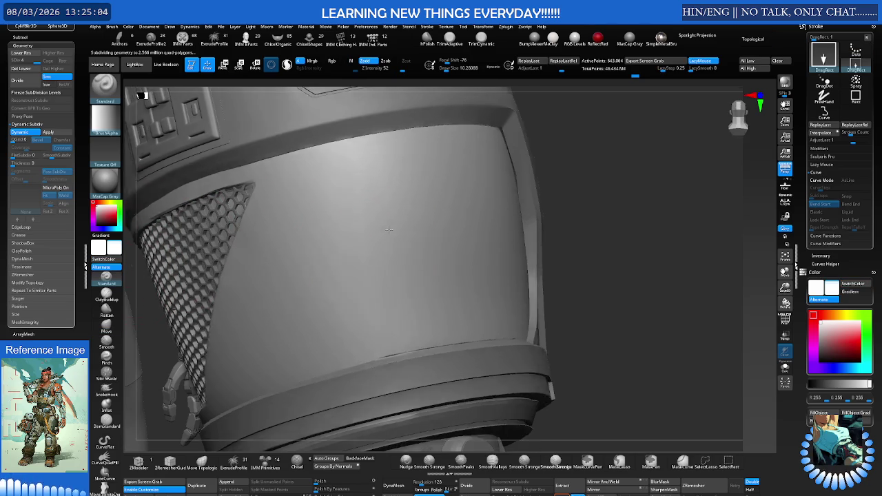
pyautogui.click(104, 89)
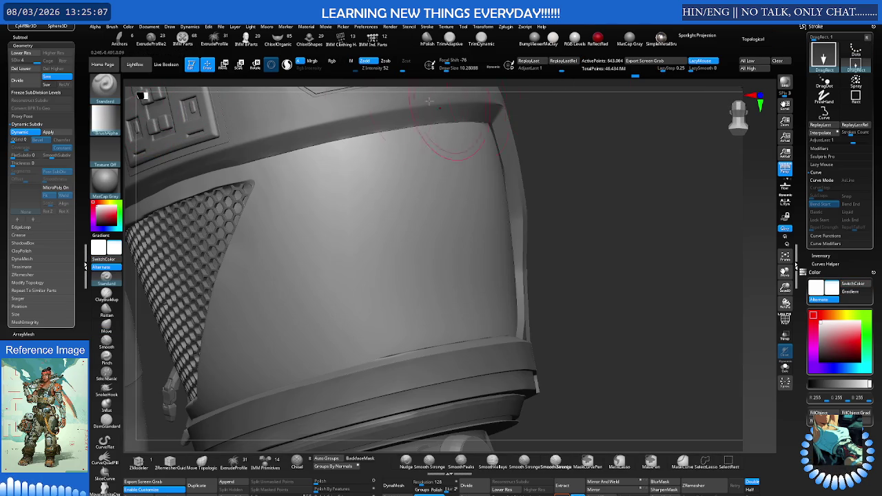
# Turn the front leg panel toward the camera, then Shift-smooth away one misshapen notch on its lower edge.
pyautogui.moveTo(429, 101); pyautogui.dragTo(384, 158, button='right')
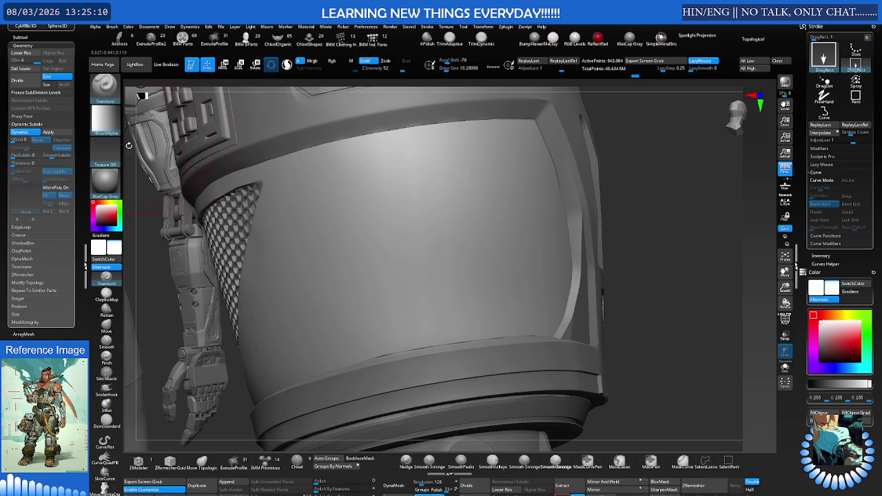
pyautogui.moveTo(359, 331); pyautogui.dragTo(325, 360, button='right')
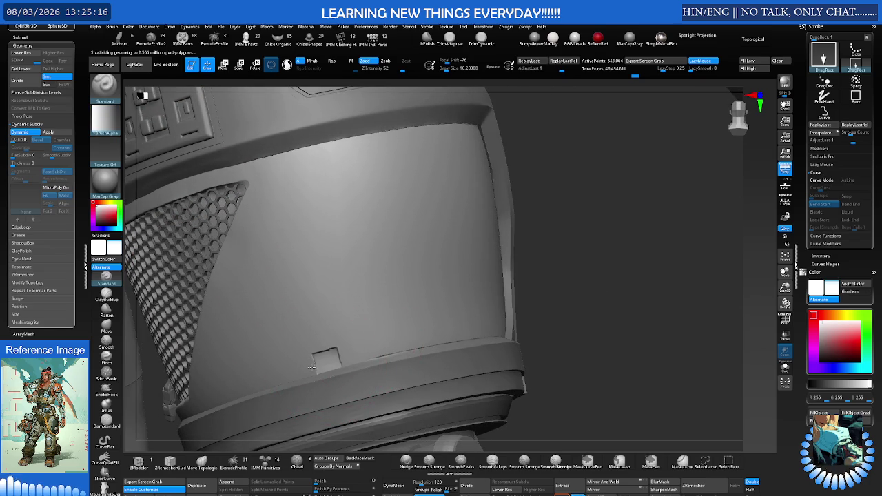
pyautogui.moveTo(452, 326); pyautogui.dragTo(423, 315, button='right')
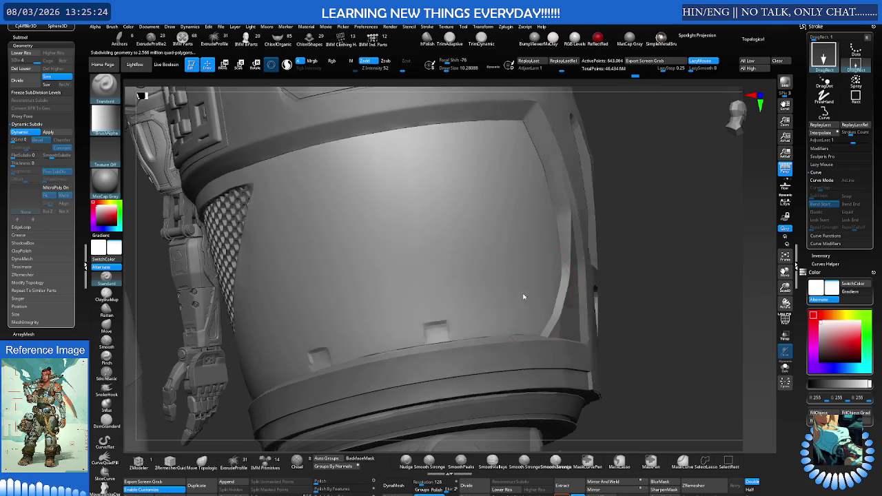
pyautogui.moveTo(527, 296); pyautogui.dragTo(557, 295, button='right')
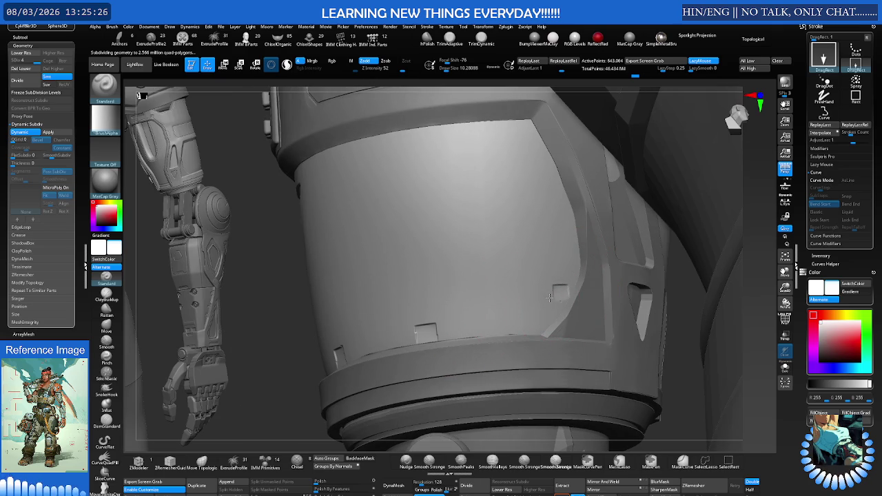
pyautogui.keyDown('shift'); pyautogui.moveTo(554, 302); pyautogui.dragTo(554, 299); pyautogui.keyUp('shift')
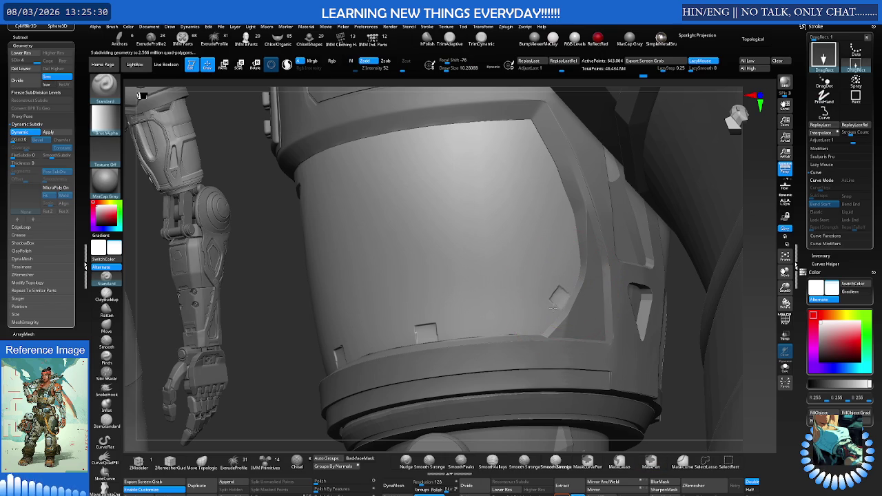
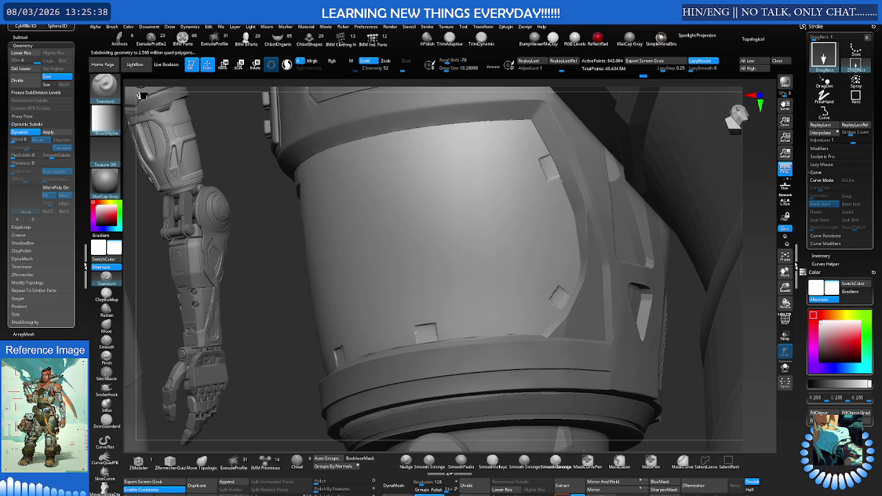
# Smooth away the two small bumps along the cylinder armour's panel edge.
pyautogui.keyDown('shift'); pyautogui.moveTo(555, 177); pyautogui.dragTo(558, 174); pyautogui.keyUp('shift')
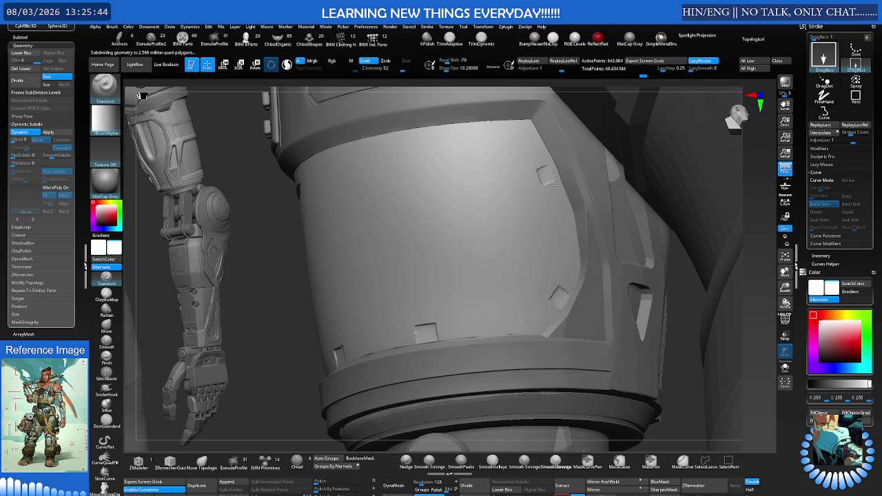
pyautogui.keyDown('shift'); pyautogui.moveTo(548, 178); pyautogui.dragTo(554, 175); pyautogui.keyUp('shift')
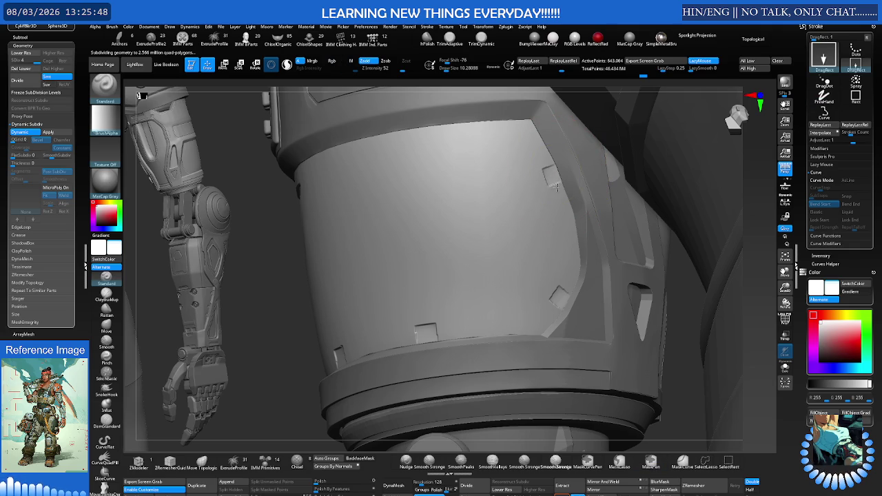
pyautogui.moveTo(458, 148)
pyautogui.mouseDown(button='right')
pyautogui.moveTo(486, 156)
pyautogui.moveTo(483, 147)
pyautogui.moveTo(394, 187)
pyautogui.moveTo(428, 151)
pyautogui.moveTo(430, 181)
pyautogui.moveTo(410, 167)
pyautogui.mouseUp(button='right')
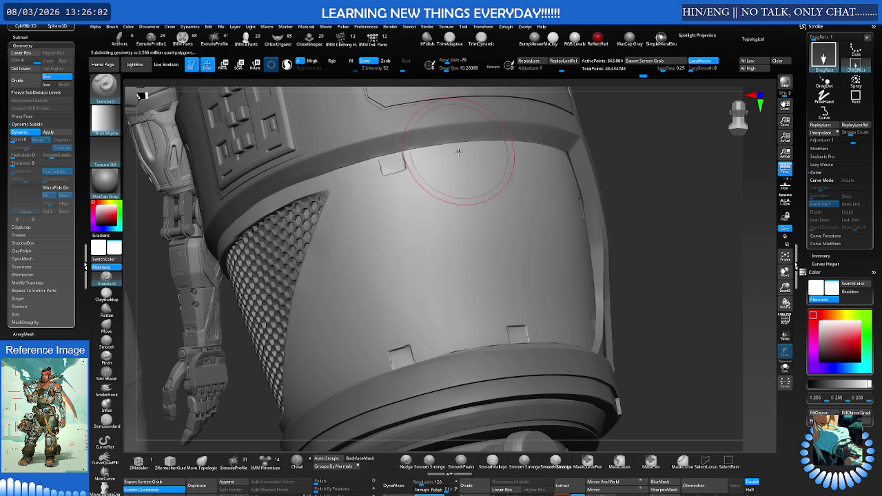
# Orbit around the armour and select the leg armour piece, Subtool 37.
pyautogui.moveTo(449, 148); pyautogui.dragTo(519, 165, button='right')
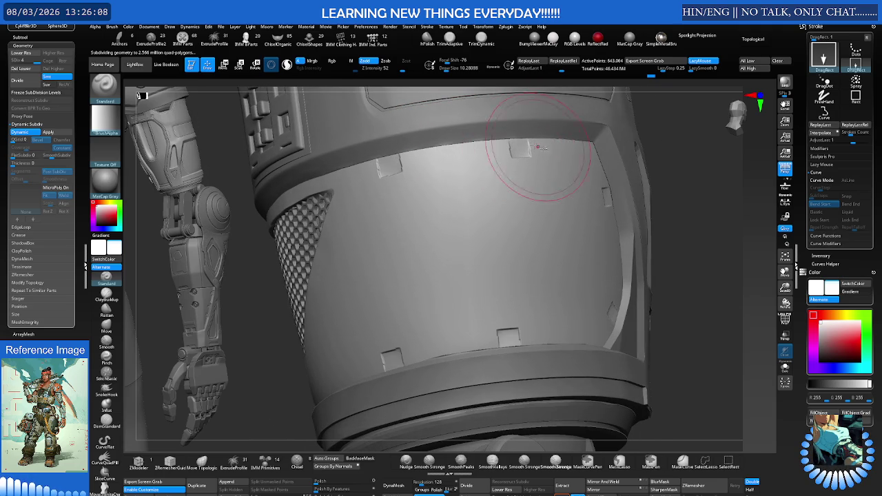
pyautogui.moveTo(533, 146)
pyautogui.mouseDown(button='right')
pyautogui.moveTo(504, 179)
pyautogui.moveTo(402, 228)
pyautogui.moveTo(421, 228)
pyautogui.mouseUp(button='right')
pyautogui.keyDown('alt'); pyautogui.click(414, 223); pyautogui.keyUp('alt')
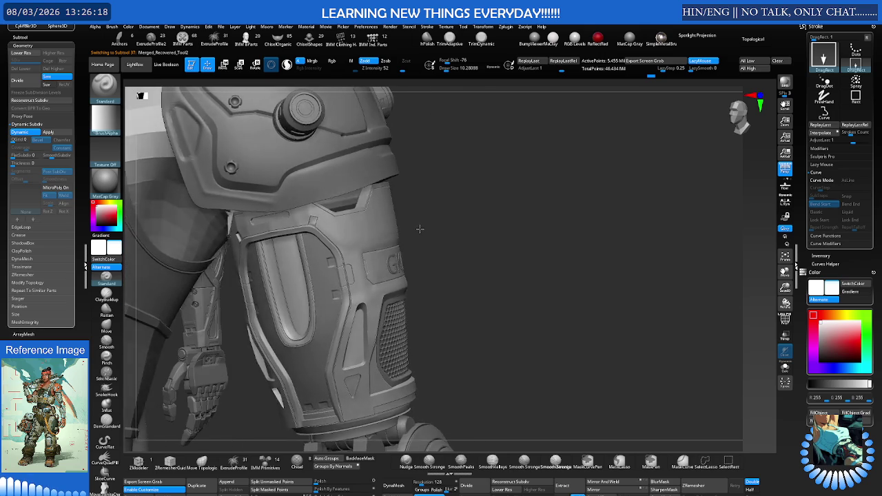
# With the polyframe shown, set the brush Draw Size to about 260.
pyautogui.moveTo(420, 228)
pyautogui.mouseDown(button='right')
pyautogui.moveTo(469, 200)
pyautogui.moveTo(420, 210)
pyautogui.moveTo(397, 200)
pyautogui.moveTo(401, 214)
pyautogui.moveTo(417, 210)
pyautogui.mouseUp(button='right')
pyautogui.hotkey('shift', 'f')
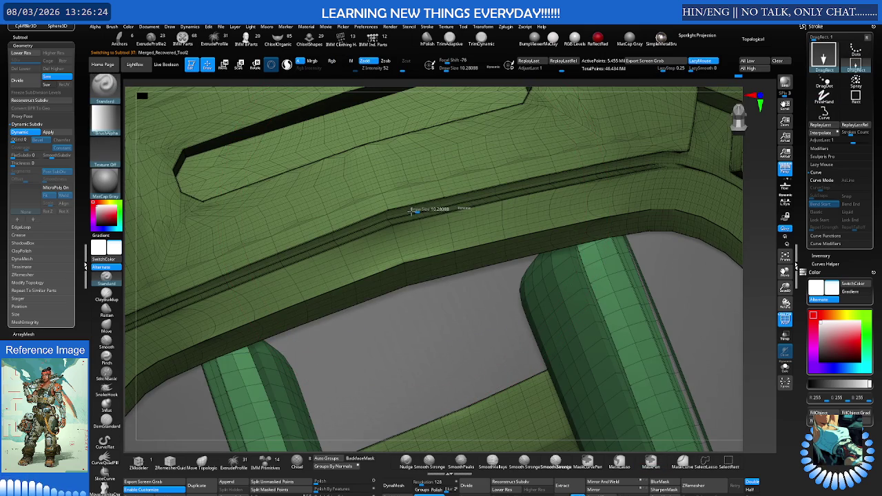
pyautogui.moveTo(488, 69); pyautogui.dragTo(496, 69)
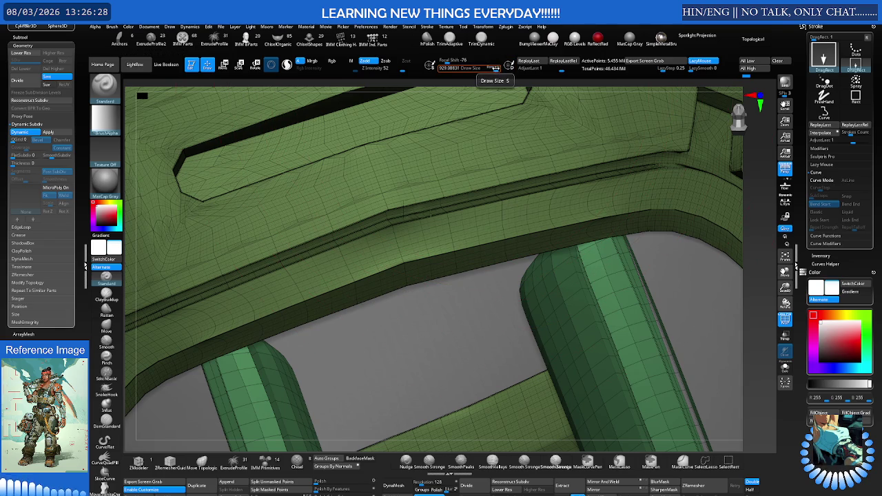
pyautogui.press('s')
pyautogui.moveTo(439, 191); pyautogui.dragTo(426, 187)
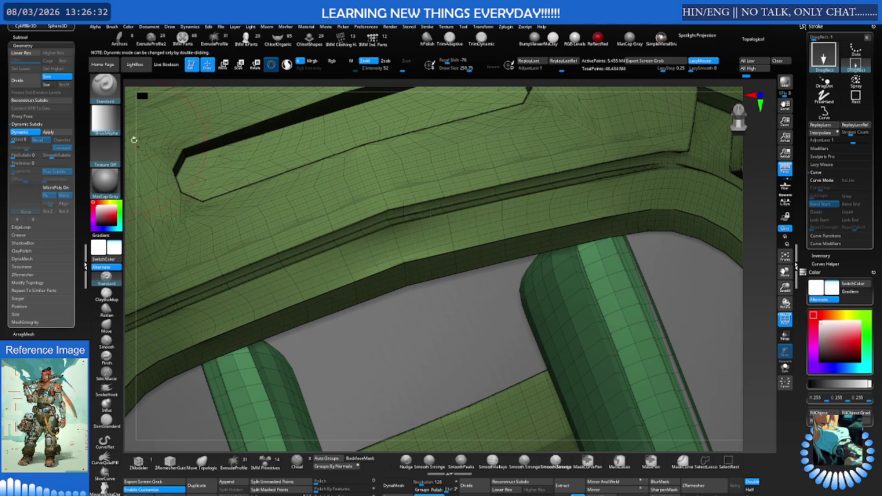
# Hide the wireframe and make SmoothDirectional the smoothing brush.
pyautogui.hotkey('shift', 'f')
pyautogui.click(105, 89)
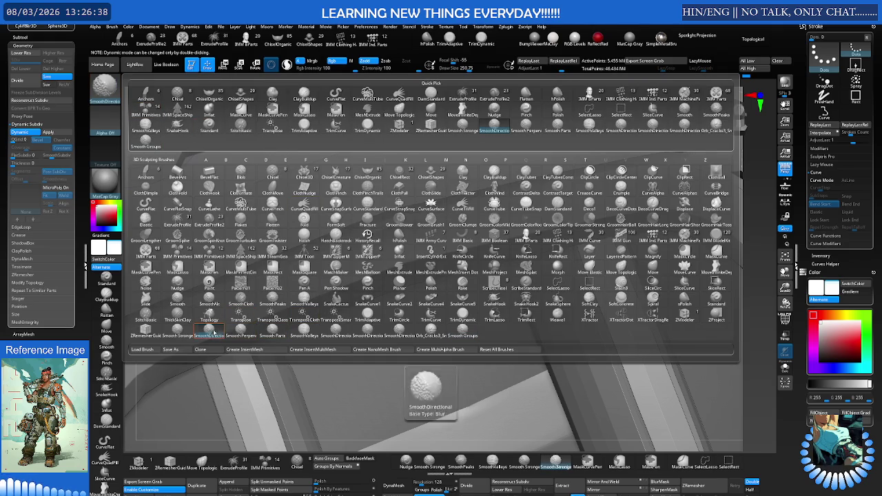
pyautogui.click(415, 336)
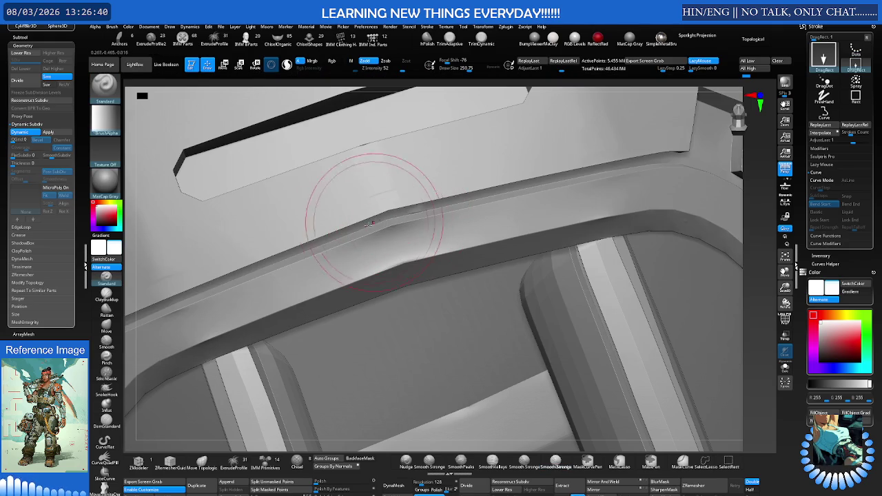
# Smooth the panel's edge ridge with SmoothDirectional, then polish it with hPolish.
pyautogui.keyDown('shift'); pyautogui.moveTo(243, 227); pyautogui.dragTo(409, 212); pyautogui.keyUp('shift')
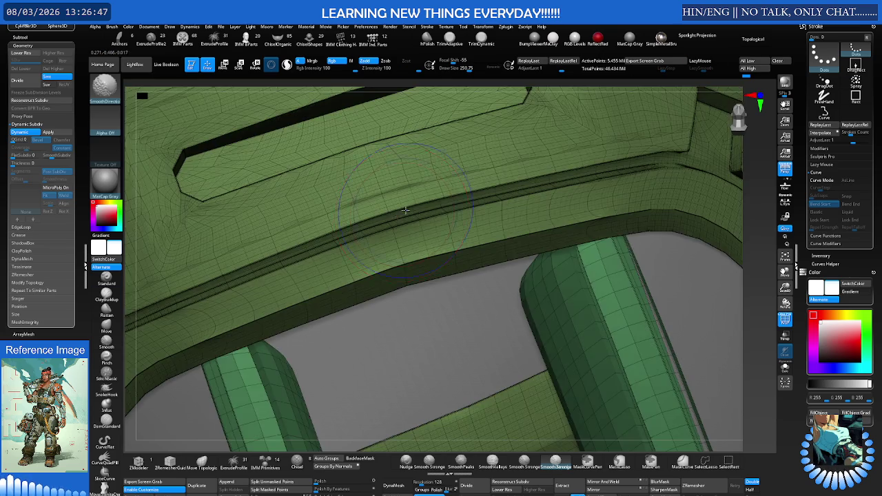
pyautogui.moveTo(427, 262)
pyautogui.mouseDown(button='right')
pyautogui.moveTo(420, 206)
pyautogui.moveTo(412, 222)
pyautogui.mouseUp(button='right')
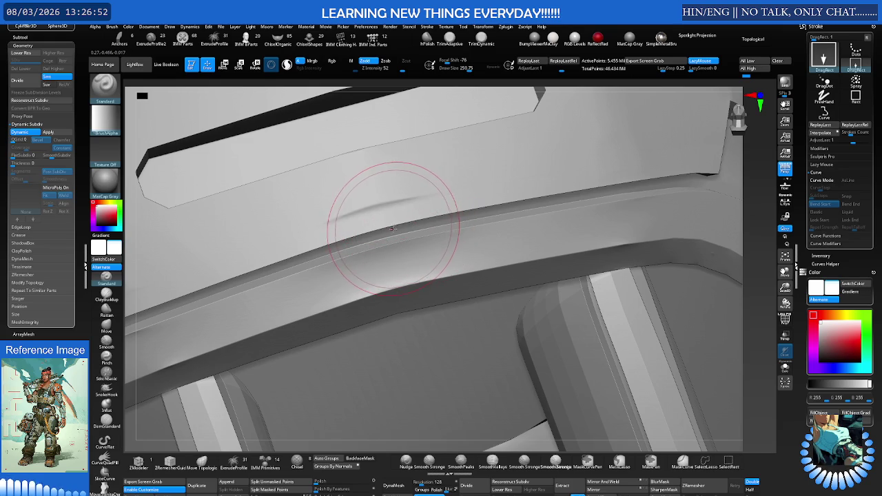
pyautogui.press('b')
pyautogui.press('h')
pyautogui.click(354, 379)
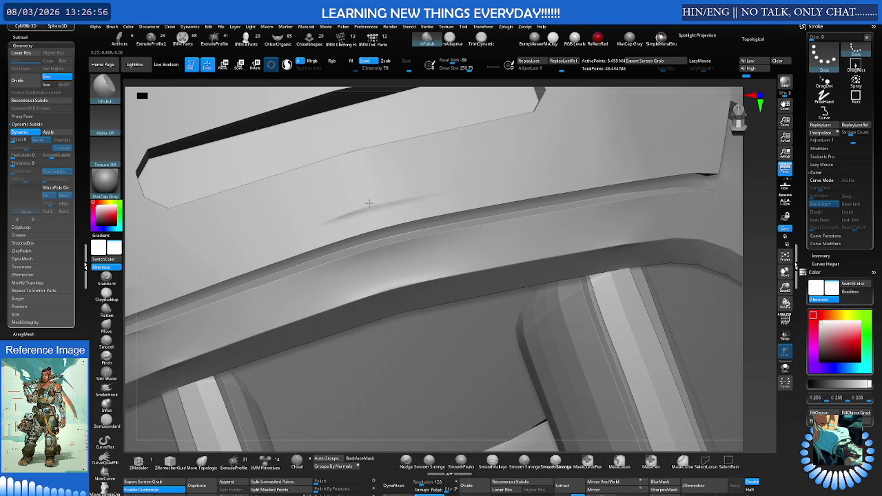
pyautogui.moveTo(362, 205); pyautogui.dragTo(413, 192)
pyautogui.moveTo(386, 196)
pyautogui.mouseDown(button='right')
pyautogui.moveTo(374, 208)
pyautogui.moveTo(375, 196)
pyautogui.mouseUp(button='right')
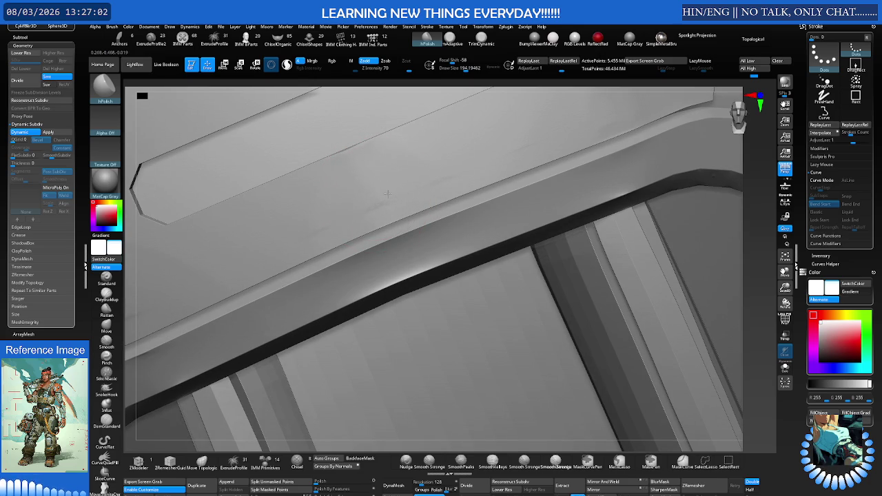
# Smooth over the panel surface and raise the Draw Size to about 179.
pyautogui.press('shift')
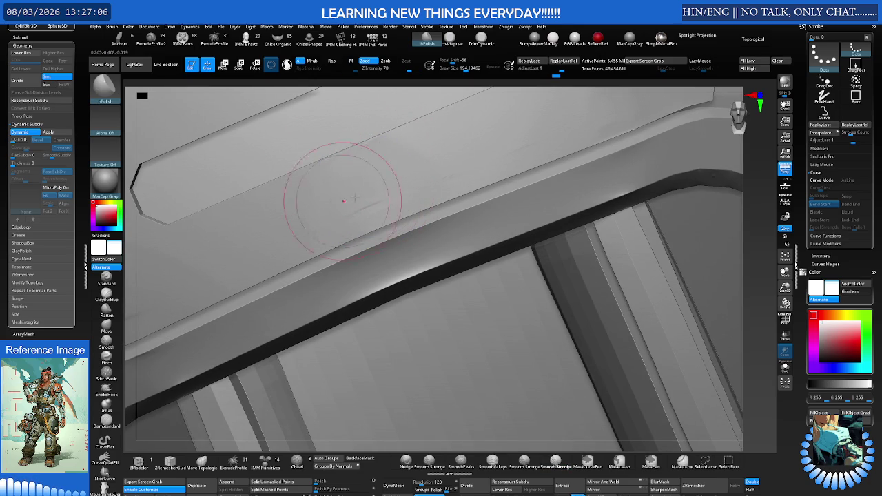
pyautogui.moveTo(374, 173); pyautogui.dragTo(360, 202)
pyautogui.press('shift')
pyautogui.press('s')
pyautogui.moveTo(430, 250); pyautogui.dragTo(483, 251)
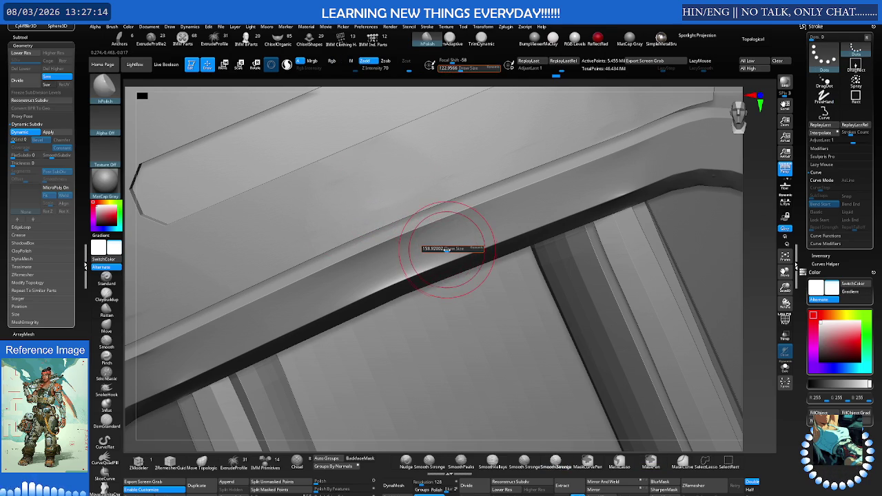
# Zoom out to see the whole slotted panel.
pyautogui.press('shift')
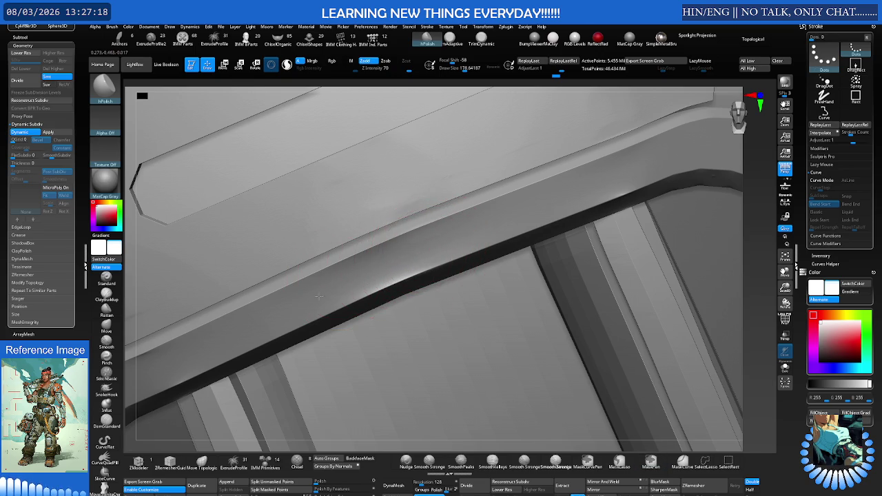
pyautogui.moveTo(450, 232)
pyautogui.keyDown('ctrl'); pyautogui.mouseDown(button='right')
pyautogui.moveTo(422, 242)
pyautogui.moveTo(441, 207)
pyautogui.moveTo(472, 187)
pyautogui.mouseUp(button='right'); pyautogui.keyUp('ctrl')
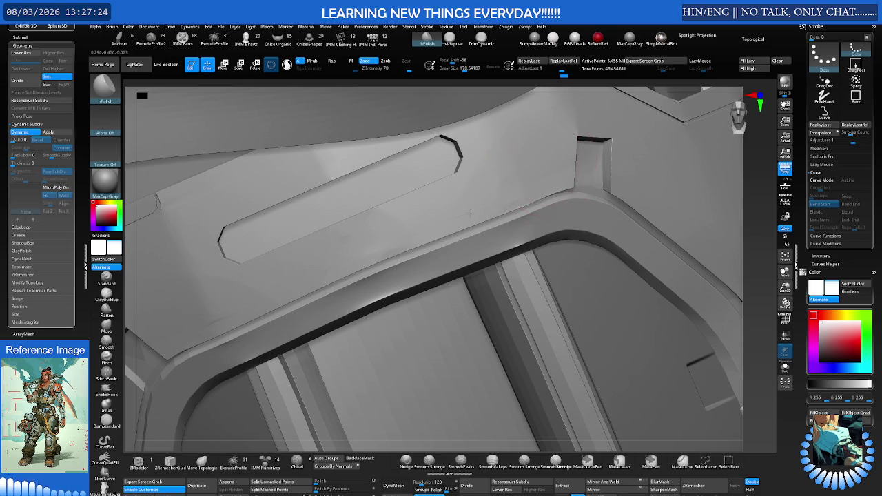
pyautogui.moveTo(374, 217); pyautogui.dragTo(375, 197, button='right')
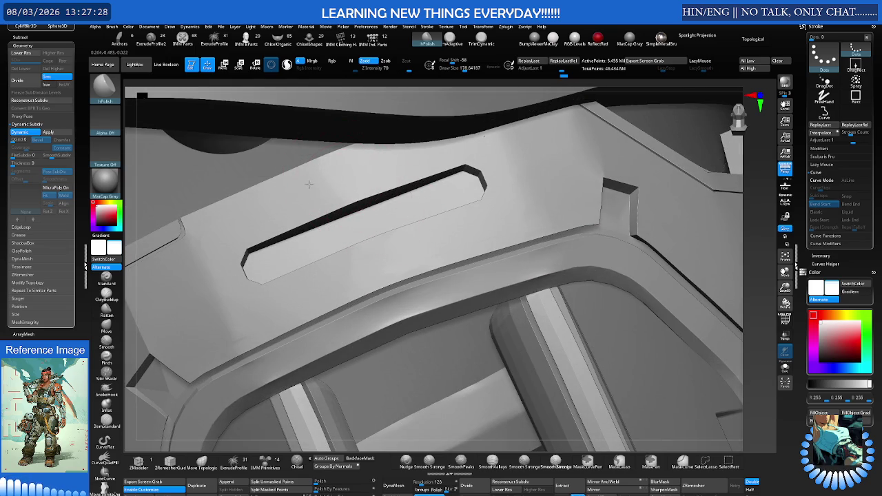
pyautogui.moveTo(425, 206)
pyautogui.keyDown('ctrl'); pyautogui.mouseDown(button='right')
pyautogui.moveTo(324, 248)
pyautogui.moveTo(388, 257)
pyautogui.moveTo(493, 208)
pyautogui.mouseUp(button='right'); pyautogui.keyUp('ctrl')
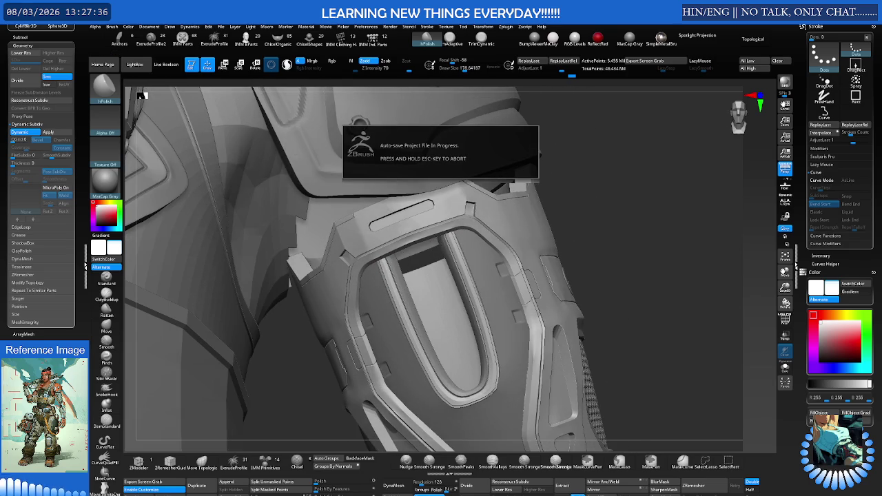
pyautogui.moveTo(348, 270); pyautogui.dragTo(448, 230)
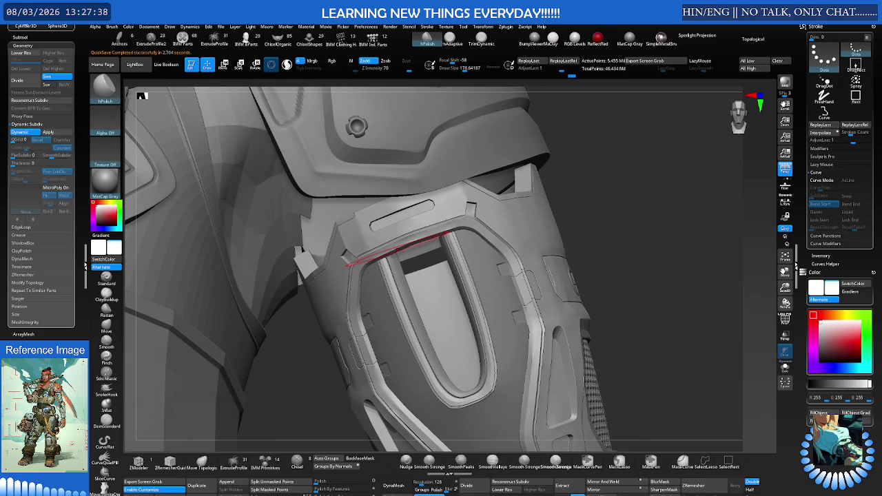
pyautogui.moveTo(391, 231)
pyautogui.keyDown('ctrl'); pyautogui.mouseDown(button='right')
pyautogui.moveTo(473, 217)
pyautogui.moveTo(384, 232)
pyautogui.mouseUp(button='right'); pyautogui.keyUp('ctrl')
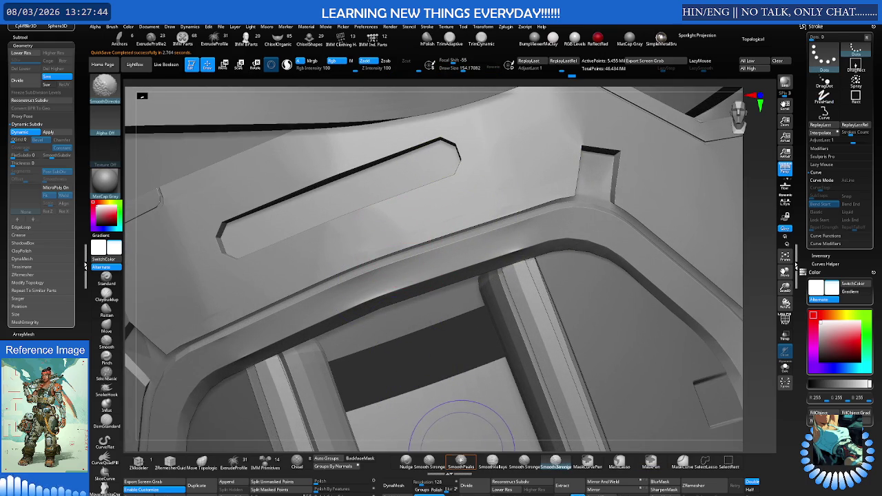
pyautogui.moveTo(423, 365)
pyautogui.keyDown('ctrl'); pyautogui.mouseDown(button='right')
pyautogui.moveTo(429, 205)
pyautogui.moveTo(393, 219)
pyautogui.mouseUp(button='right'); pyautogui.keyUp('ctrl')
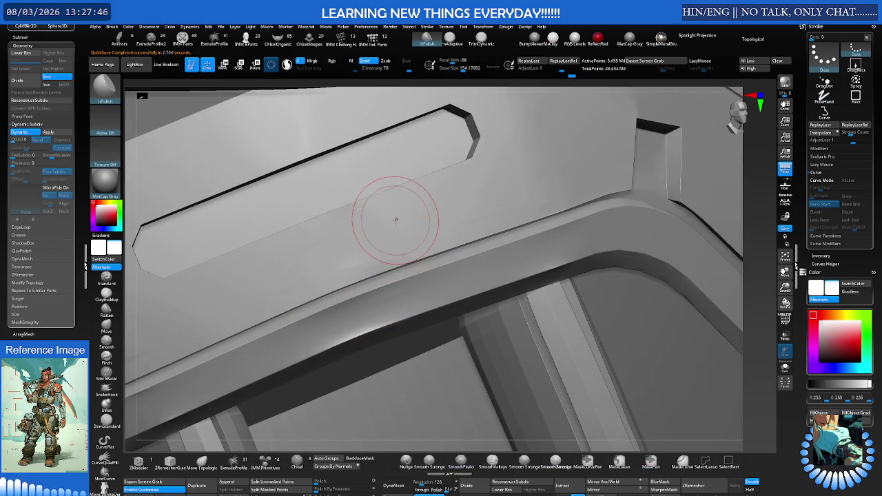
pyautogui.keyDown('shift'); pyautogui.moveTo(393, 220); pyautogui.dragTo(407, 217); pyautogui.keyUp('shift')
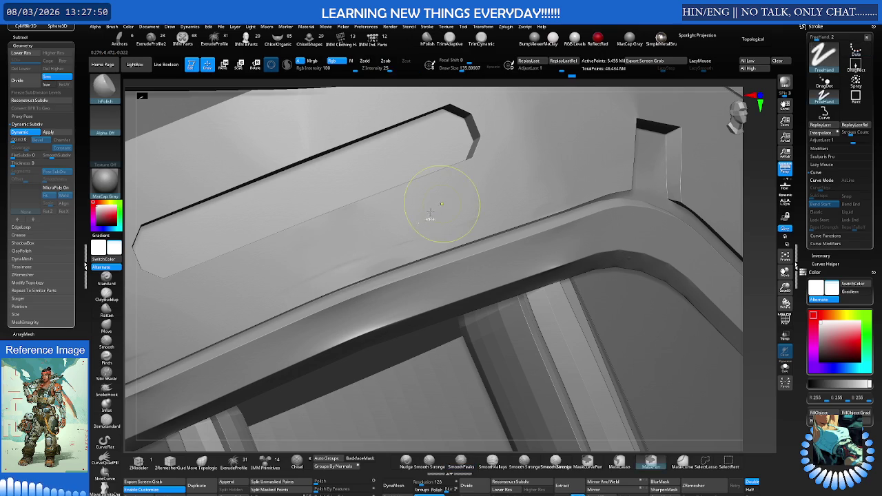
pyautogui.keyDown('shift'); pyautogui.moveTo(423, 205); pyautogui.dragTo(419, 208); pyautogui.keyUp('shift')
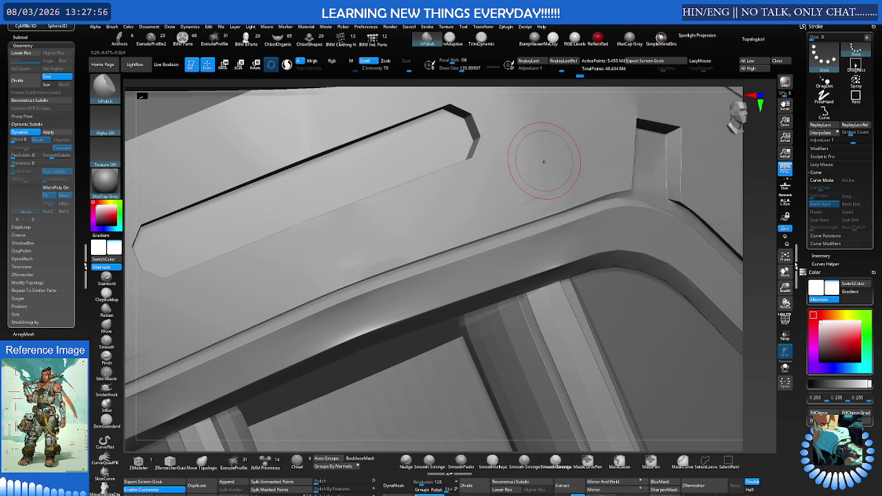
pyautogui.moveTo(544, 163)
pyautogui.mouseDown(button='right')
pyautogui.moveTo(443, 184)
pyautogui.moveTo(463, 198)
pyautogui.mouseUp(button='right')
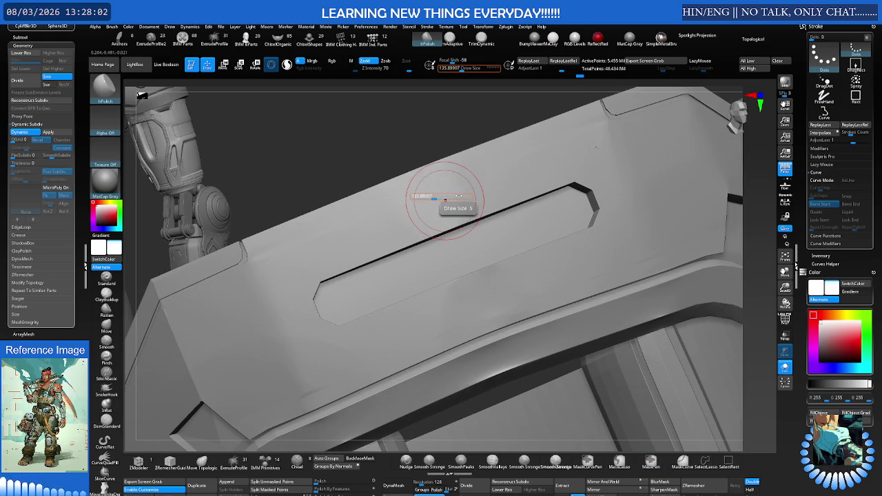
pyautogui.press('shift')
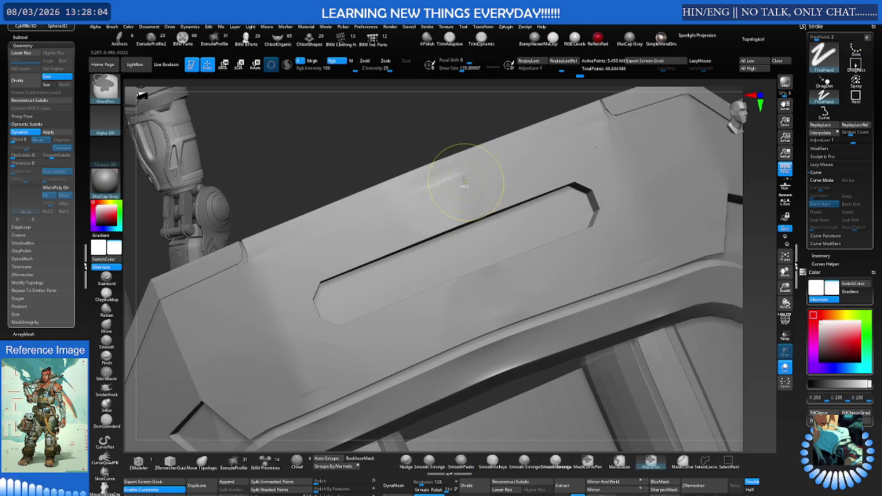
pyautogui.moveTo(468, 199); pyautogui.dragTo(448, 202, button='right')
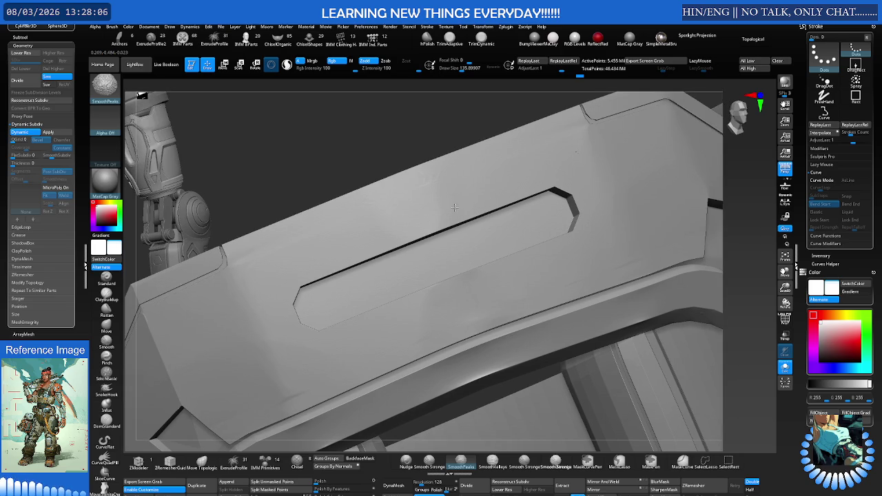
pyautogui.moveTo(445, 206)
pyautogui.mouseDown(button='right')
pyautogui.moveTo(440, 200)
pyautogui.moveTo(512, 187)
pyautogui.moveTo(524, 234)
pyautogui.mouseUp(button='right')
pyautogui.hotkey('shift', 'f')
pyautogui.hotkey('shift', 'f')
pyautogui.press('s')
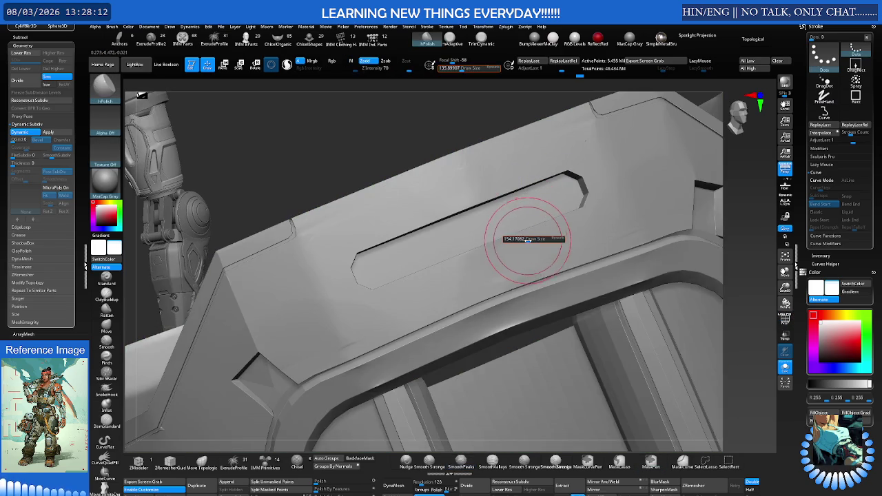
pyautogui.moveTo(526, 239); pyautogui.dragTo(536, 239)
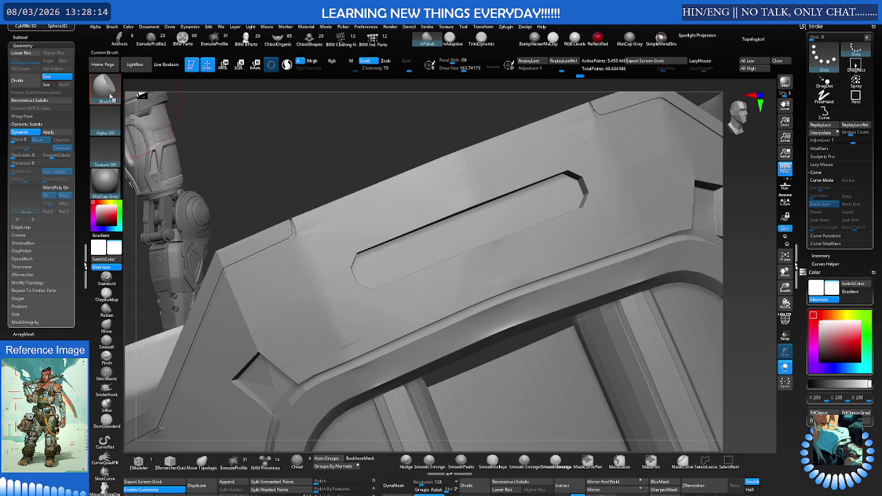
pyautogui.click(113, 95)
pyautogui.click(399, 236)
pyautogui.press('s')
pyautogui.moveTo(414, 197); pyautogui.dragTo(448, 197)
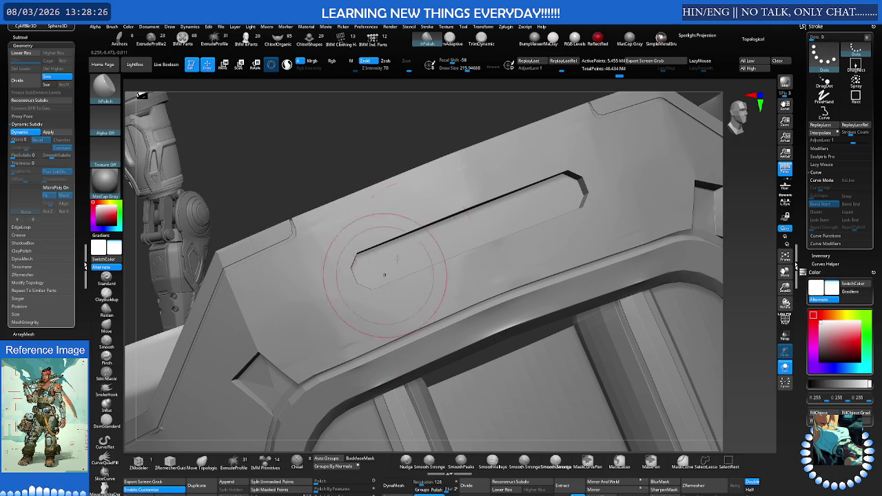
pyautogui.moveTo(590, 216)
pyautogui.mouseDown(button='right')
pyautogui.moveTo(448, 250)
pyautogui.moveTo(468, 238)
pyautogui.moveTo(449, 232)
pyautogui.moveTo(498, 185)
pyautogui.mouseUp(button='right')
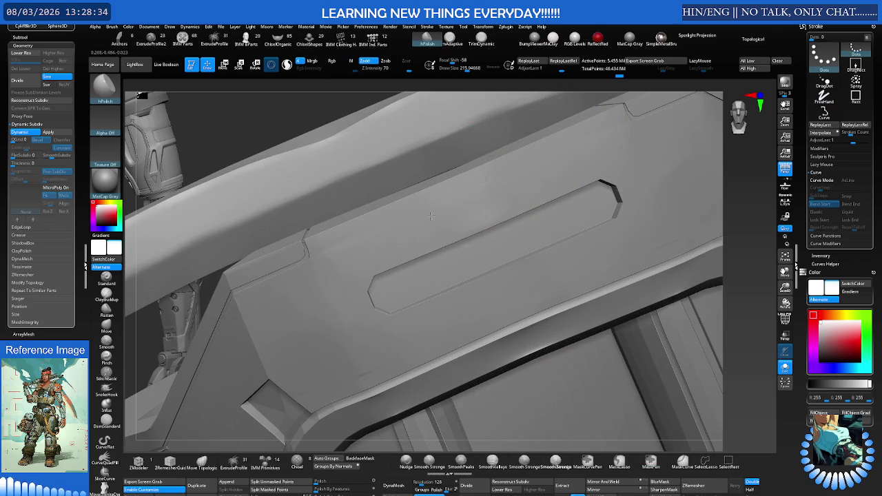
pyautogui.moveTo(456, 209)
pyautogui.mouseDown(button='right')
pyautogui.moveTo(457, 191)
pyautogui.moveTo(505, 220)
pyautogui.mouseUp(button='right')
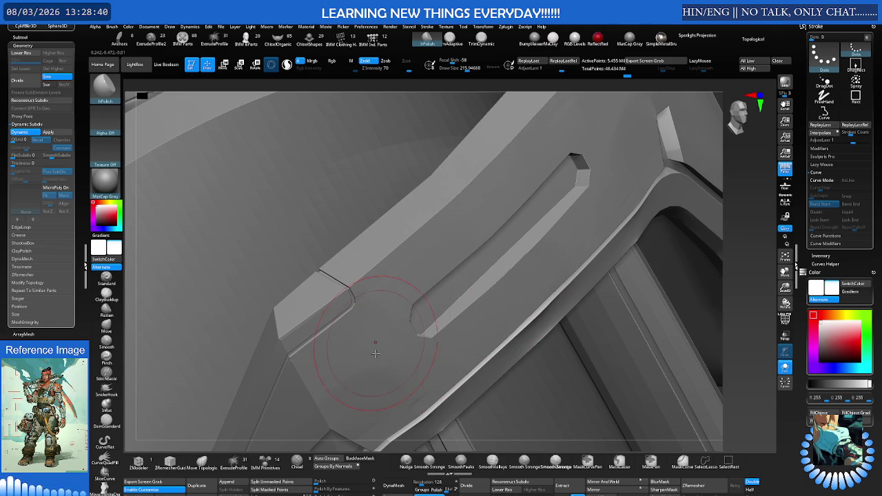
pyautogui.moveTo(379, 370)
pyautogui.mouseDown(button='right')
pyautogui.moveTo(392, 288)
pyautogui.moveTo(419, 285)
pyautogui.mouseUp(button='right')
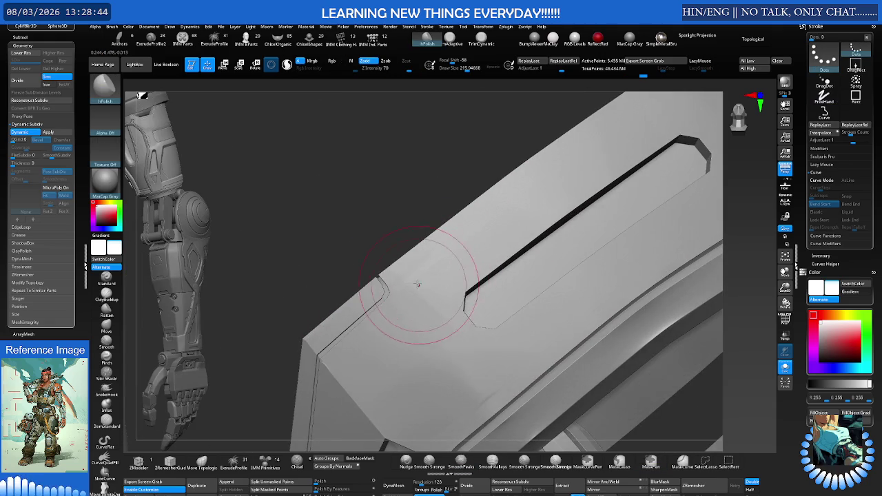
pyautogui.moveTo(512, 315)
pyautogui.mouseDown(button='right')
pyautogui.moveTo(409, 300)
pyautogui.moveTo(467, 292)
pyautogui.moveTo(441, 226)
pyautogui.mouseUp(button='right')
pyautogui.moveTo(405, 274); pyautogui.dragTo(379, 256, button='right')
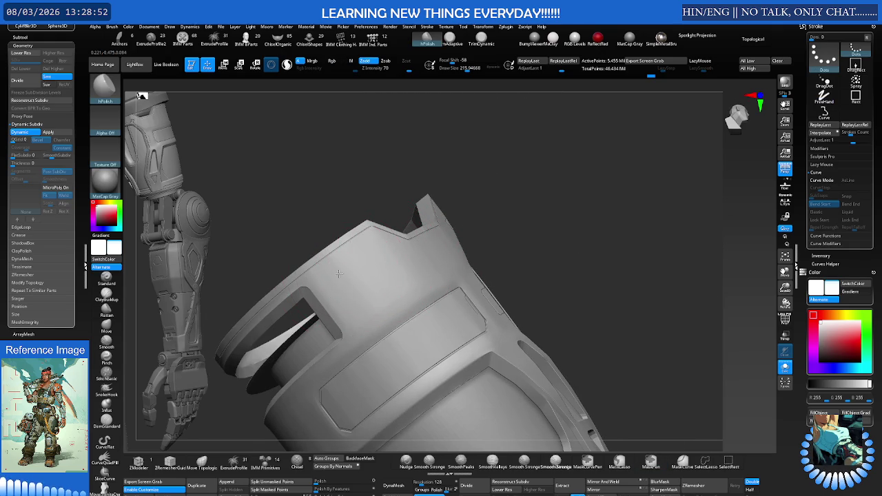
# Orbit around the armour cylinder's openings and hide the geometry around its panel.
pyautogui.moveTo(413, 269)
pyautogui.mouseDown(button='right')
pyautogui.moveTo(451, 239)
pyautogui.moveTo(364, 291)
pyautogui.moveTo(434, 257)
pyautogui.moveTo(489, 273)
pyautogui.moveTo(478, 269)
pyautogui.moveTo(502, 256)
pyautogui.mouseUp(button='right')
pyautogui.press('ctrl')
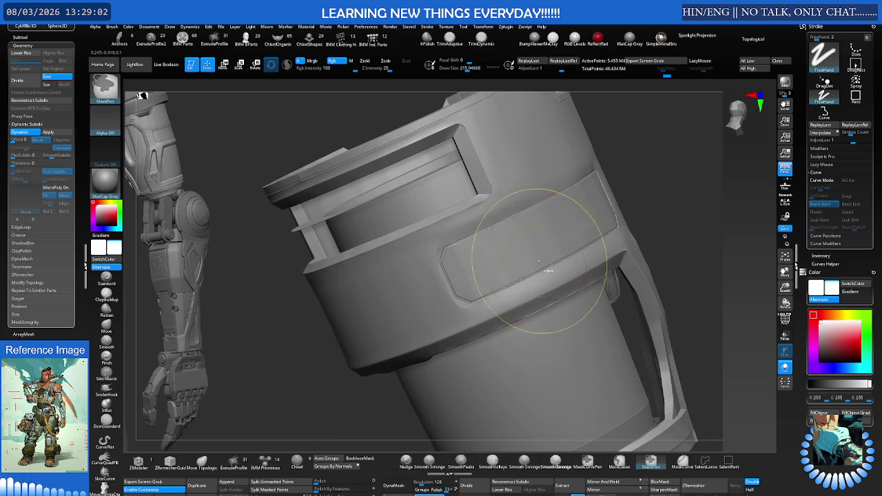
pyautogui.press('s')
pyautogui.moveTo(571, 264); pyautogui.dragTo(591, 257)
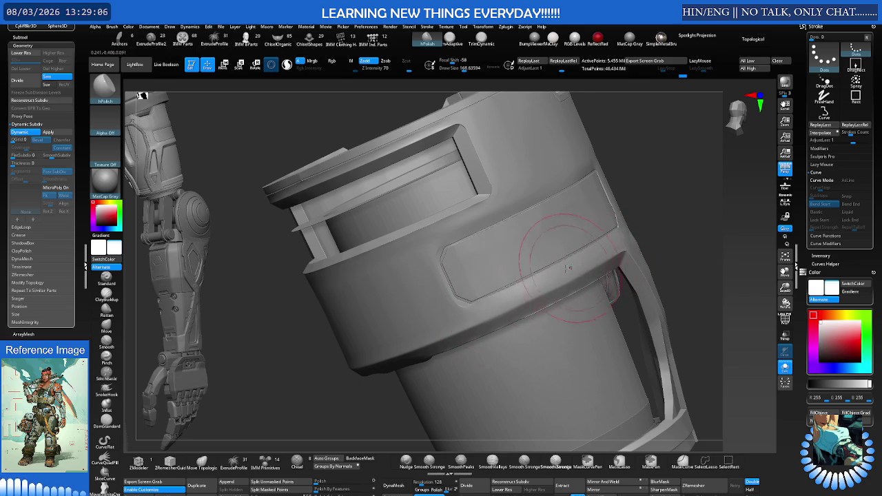
pyautogui.moveTo(572, 268); pyautogui.dragTo(570, 247, button='right')
pyautogui.moveTo(423, 258)
pyautogui.mouseDown(button='right')
pyautogui.moveTo(483, 256)
pyautogui.moveTo(445, 250)
pyautogui.mouseUp(button='right')
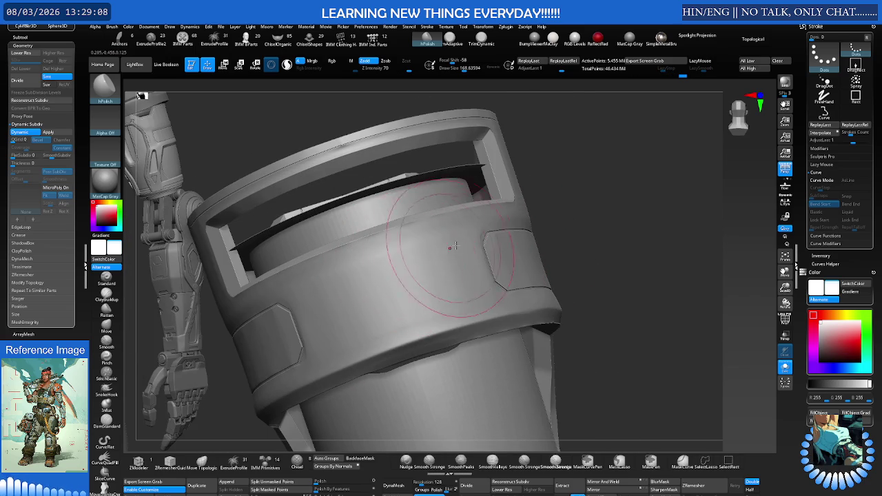
pyautogui.moveTo(336, 304); pyautogui.dragTo(399, 266, button='right')
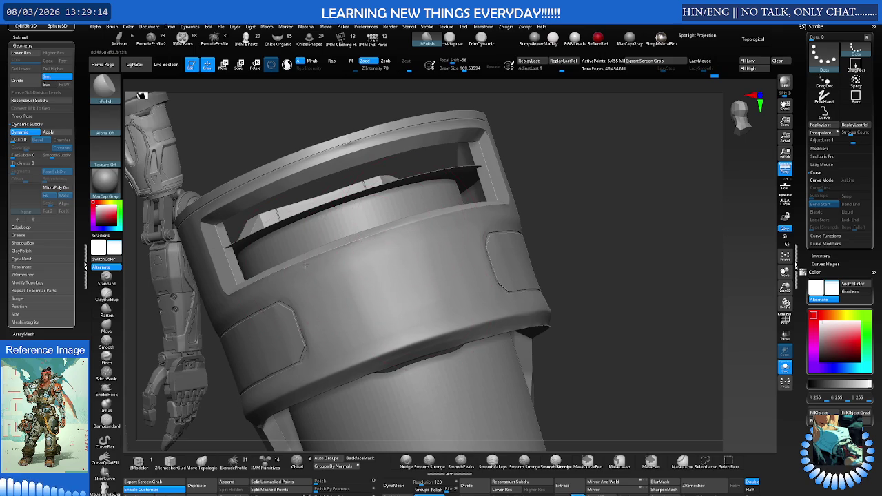
pyautogui.moveTo(439, 230)
pyautogui.mouseDown(button='right')
pyautogui.moveTo(417, 243)
pyautogui.moveTo(453, 232)
pyautogui.moveTo(392, 248)
pyautogui.moveTo(422, 232)
pyautogui.moveTo(463, 227)
pyautogui.moveTo(449, 242)
pyautogui.mouseUp(button='right')
pyautogui.press('ctrl')
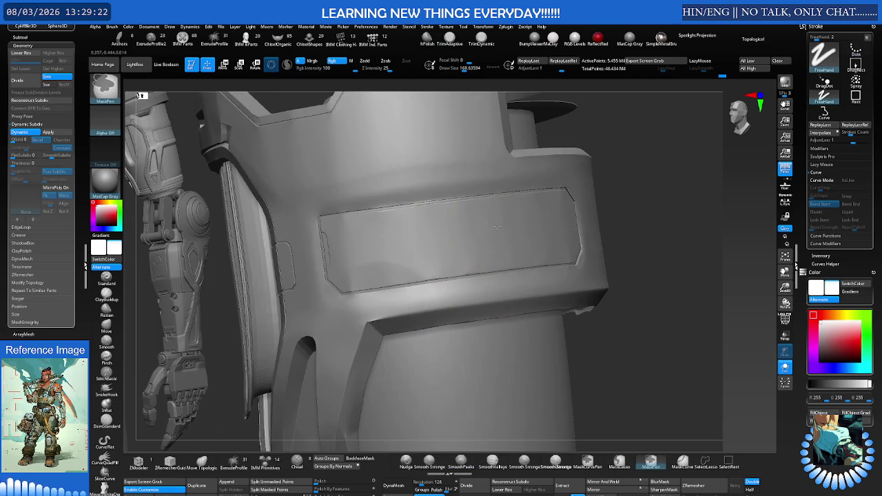
pyautogui.hotkey('ctrl', 'shift')
pyautogui.keyDown('ctrl'); pyautogui.keyDown('shift'); pyautogui.click(447, 237); pyautogui.keyUp('shift'); pyautogui.keyUp('ctrl')
# Shrink the hPolish Draw Size to about 48 while zooming along the panel edge.
pyautogui.press('s')
pyautogui.press('ctrl')
pyautogui.press('s')
pyautogui.moveTo(441, 240); pyautogui.dragTo(429, 232)
pyautogui.moveTo(374, 221)
pyautogui.keyDown('ctrl'); pyautogui.mouseDown(button='right')
pyautogui.moveTo(430, 217)
pyautogui.moveTo(401, 198)
pyautogui.mouseUp(button='right'); pyautogui.keyUp('ctrl')
pyautogui.press('s')
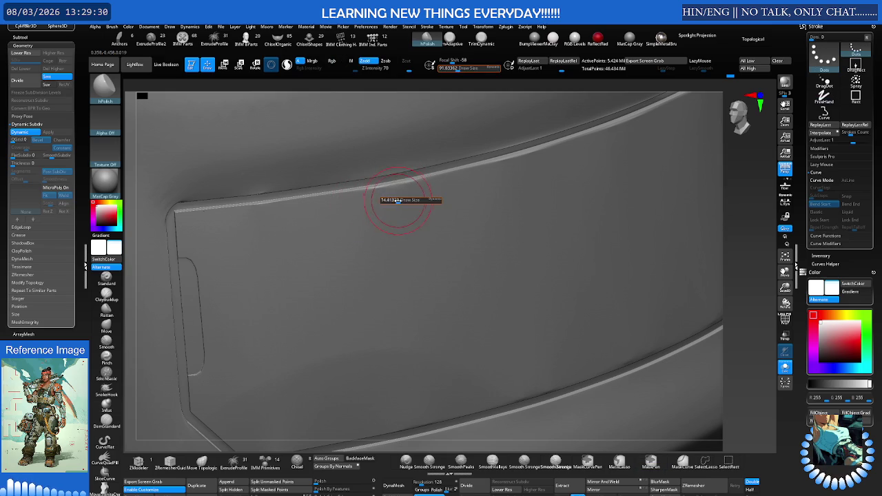
pyautogui.moveTo(394, 200); pyautogui.dragTo(370, 207)
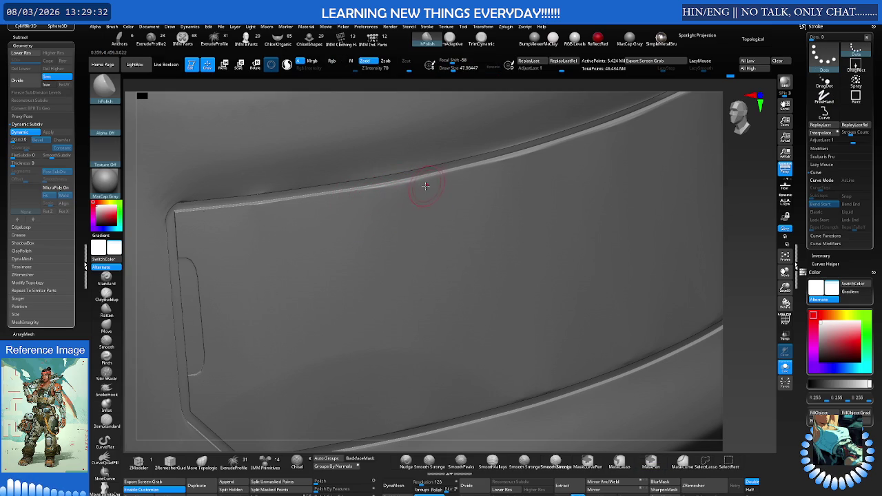
pyautogui.moveTo(424, 194); pyautogui.dragTo(414, 197, button='right')
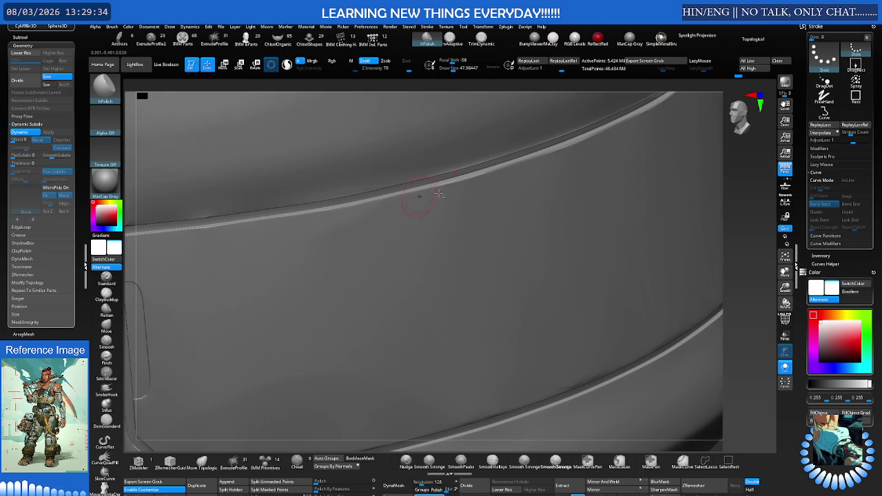
pyautogui.moveTo(360, 264)
pyautogui.mouseDown(button='right')
pyautogui.moveTo(333, 241)
pyautogui.moveTo(364, 275)
pyautogui.mouseUp(button='right')
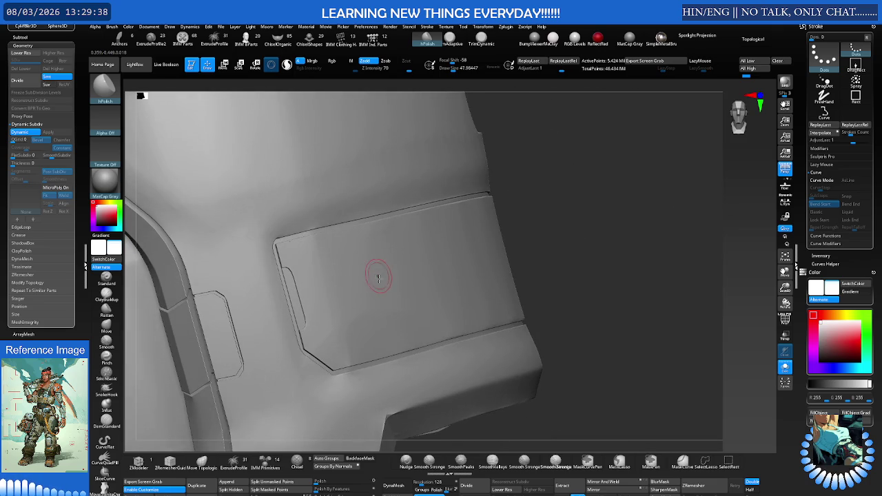
# Set the Draw Size to about 45, then enlarge it to about 95.
pyautogui.press('s')
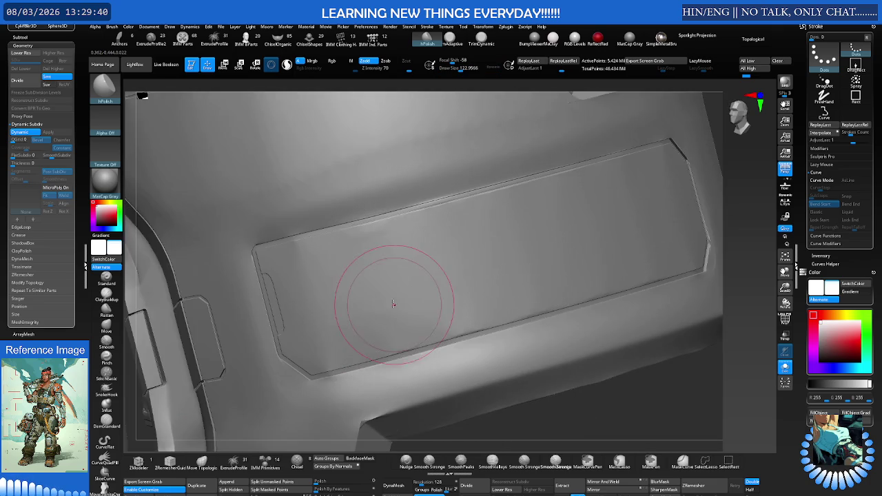
pyautogui.moveTo(415, 306); pyautogui.dragTo(380, 308, button='right')
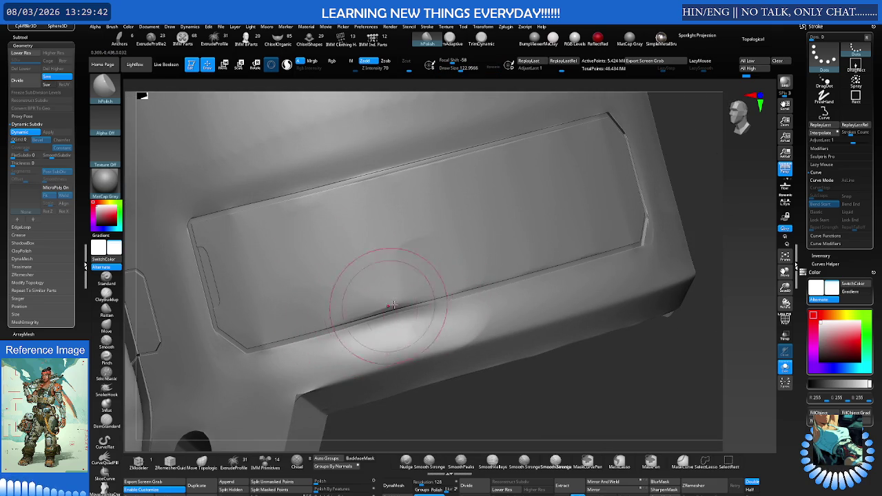
pyautogui.press('s')
pyautogui.moveTo(403, 290); pyautogui.dragTo(368, 305)
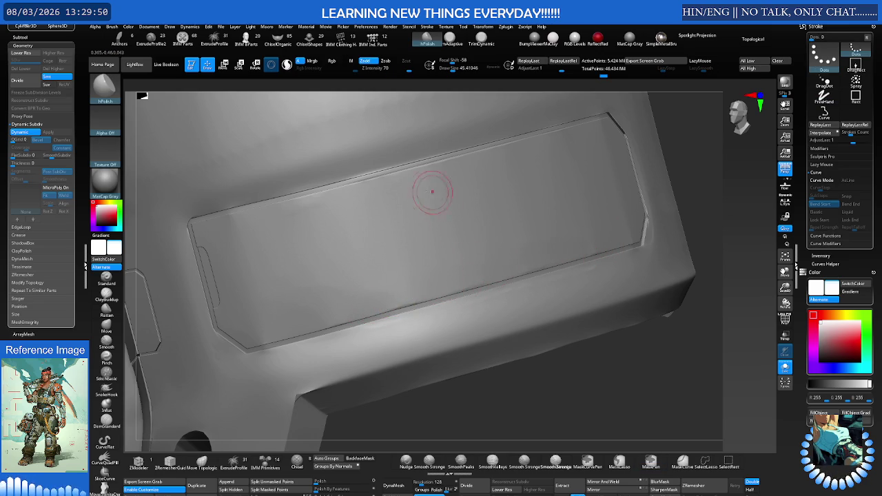
pyautogui.press('s')
pyautogui.moveTo(339, 255); pyautogui.dragTo(366, 255)
# Toggle PolyFrame on and off, return to hPolish, and shrink the brush to about 48.
pyautogui.hotkey('shift', 'f')
pyautogui.moveTo(355, 249)
pyautogui.mouseDown(button='right')
pyautogui.moveTo(368, 238)
pyautogui.moveTo(354, 253)
pyautogui.mouseUp(button='right')
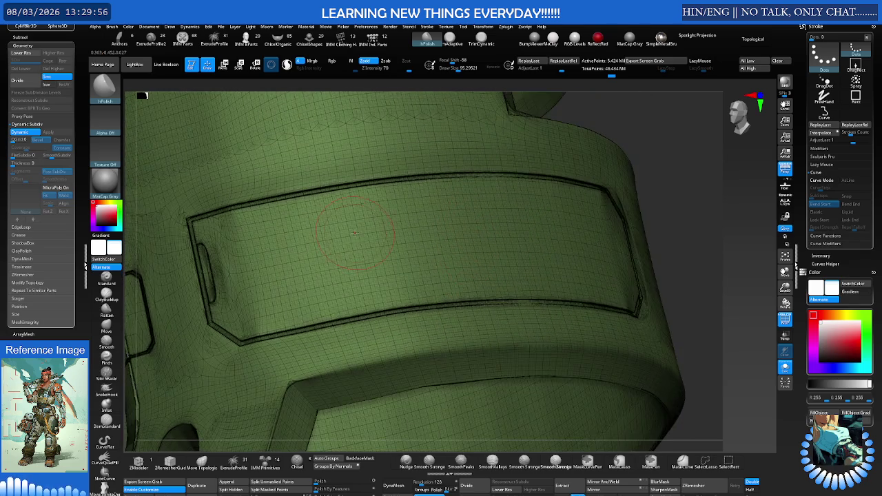
pyautogui.hotkey('shift', 'f')
pyautogui.press('h')
pyautogui.moveTo(528, 223)
pyautogui.mouseDown(button='right')
pyautogui.moveTo(443, 260)
pyautogui.moveTo(418, 282)
pyautogui.moveTo(419, 252)
pyautogui.moveTo(444, 310)
pyautogui.mouseUp(button='right')
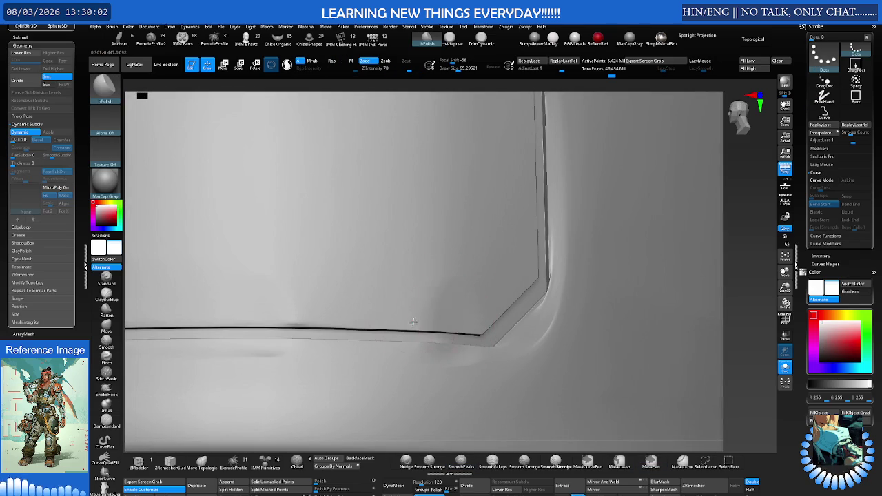
pyautogui.press('s')
pyautogui.moveTo(445, 318); pyautogui.dragTo(430, 319)
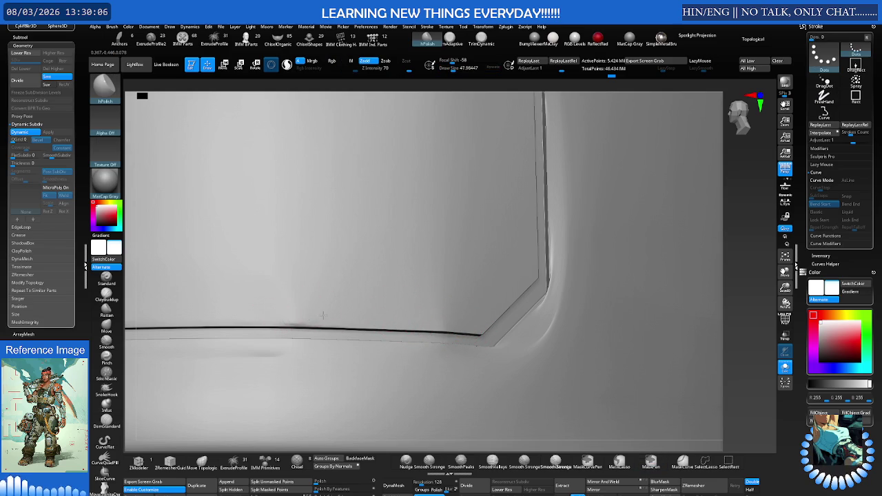
# Frame the armour piece, show its wireframe, and turn Solo off to show the whole character.
pyautogui.moveTo(407, 295); pyautogui.dragTo(357, 234, button='right')
pyautogui.press('s')
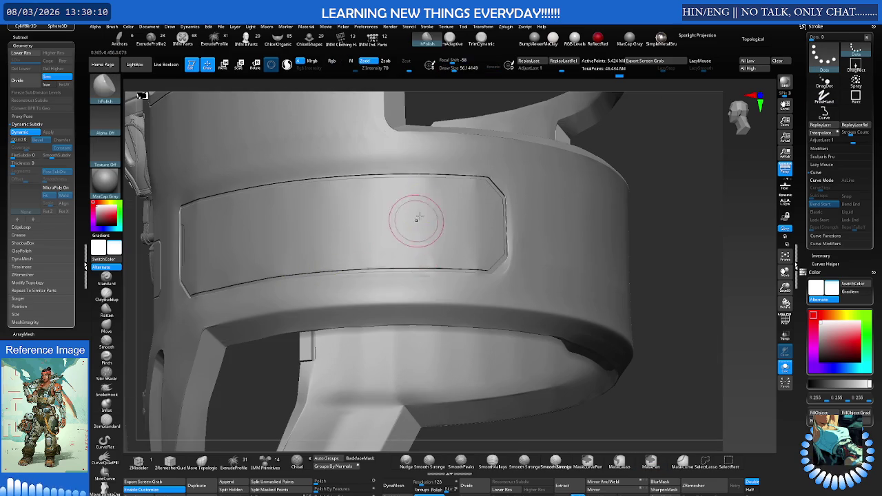
pyautogui.press('f')
pyautogui.moveTo(297, 213)
pyautogui.mouseDown(button='right')
pyautogui.moveTo(316, 213)
pyautogui.moveTo(289, 206)
pyautogui.moveTo(276, 180)
pyautogui.moveTo(345, 214)
pyautogui.moveTo(482, 226)
pyautogui.moveTo(453, 233)
pyautogui.moveTo(463, 214)
pyautogui.moveTo(430, 235)
pyautogui.moveTo(543, 252)
pyautogui.mouseUp(button='right')
pyautogui.hotkey('shift', 'f')
pyautogui.hotkey('shift', 'f')
pyautogui.hotkey('ctrl', 'shift', 's')
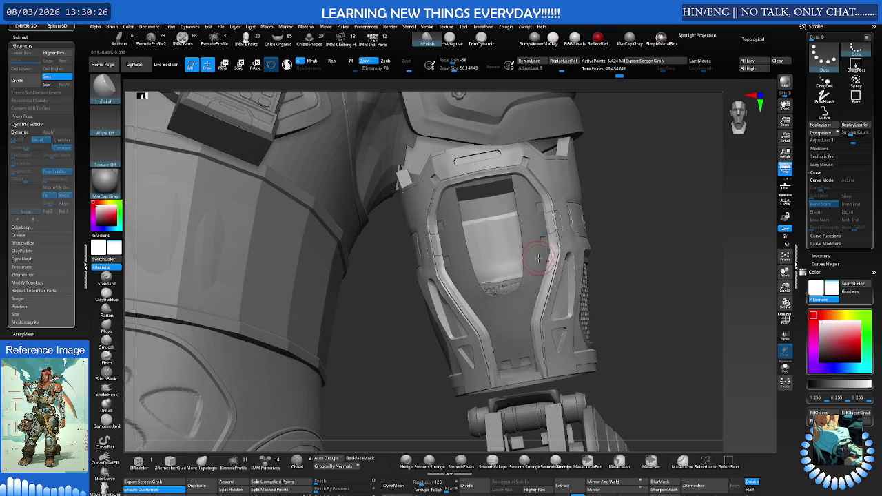
# Turn on dynamic subdivision preview and zoom out over the chest, radio and arm.
pyautogui.moveTo(529, 269); pyautogui.dragTo(519, 269, button='right')
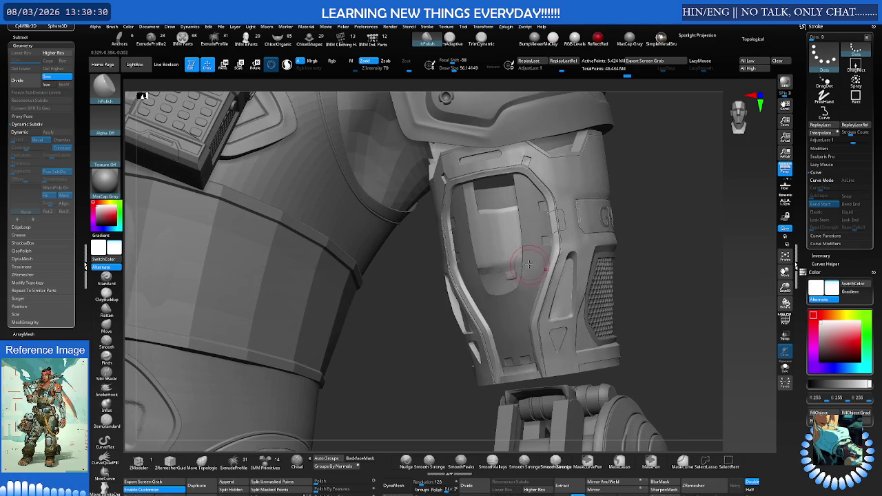
pyautogui.press('b')
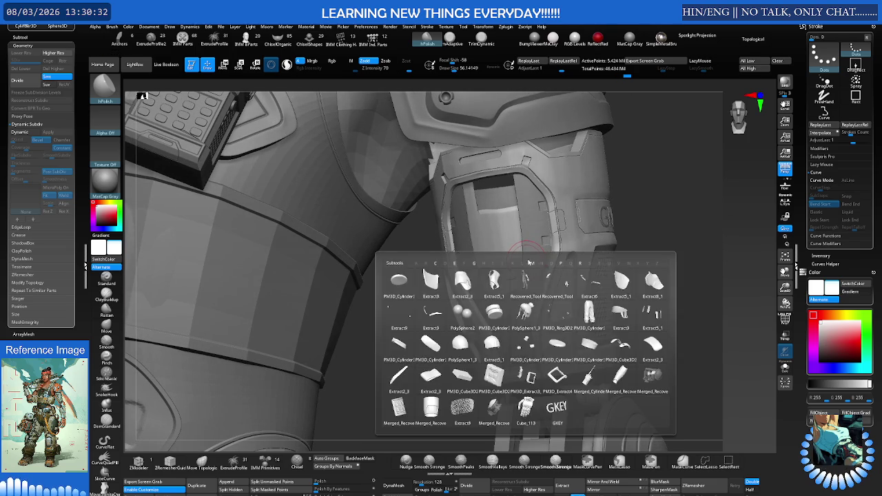
pyautogui.press('d')
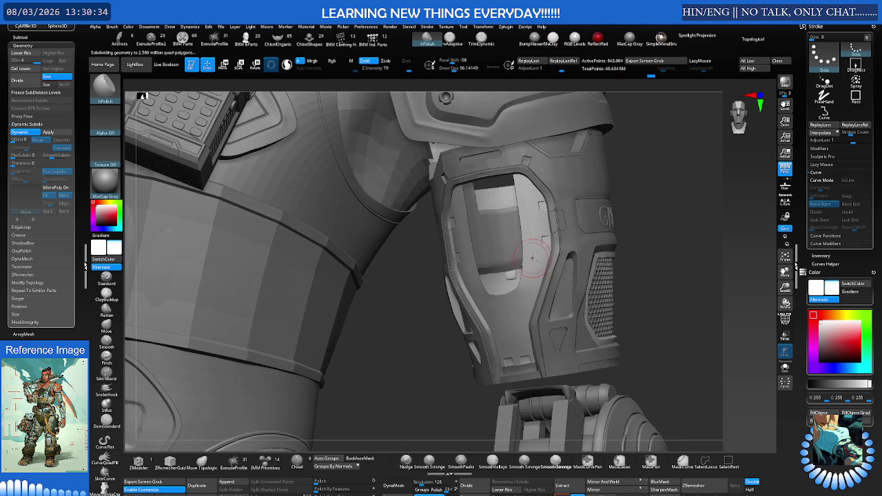
pyautogui.moveTo(651, 235)
pyautogui.keyDown('ctrl'); pyautogui.mouseDown(button='right')
pyautogui.moveTo(616, 236)
pyautogui.moveTo(578, 255)
pyautogui.moveTo(580, 244)
pyautogui.mouseUp(button='right'); pyautogui.keyUp('ctrl')
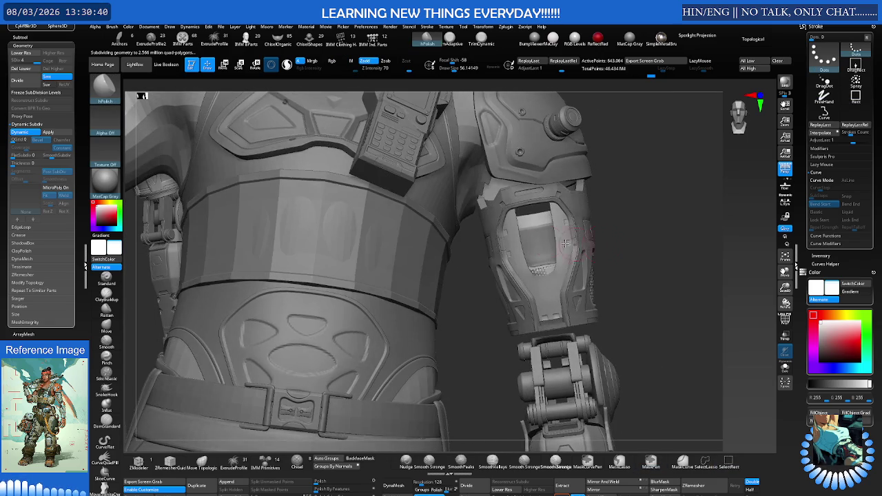
pyautogui.moveTo(531, 222)
pyautogui.mouseDown(button='right')
pyautogui.moveTo(471, 261)
pyautogui.moveTo(508, 255)
pyautogui.mouseUp(button='right')
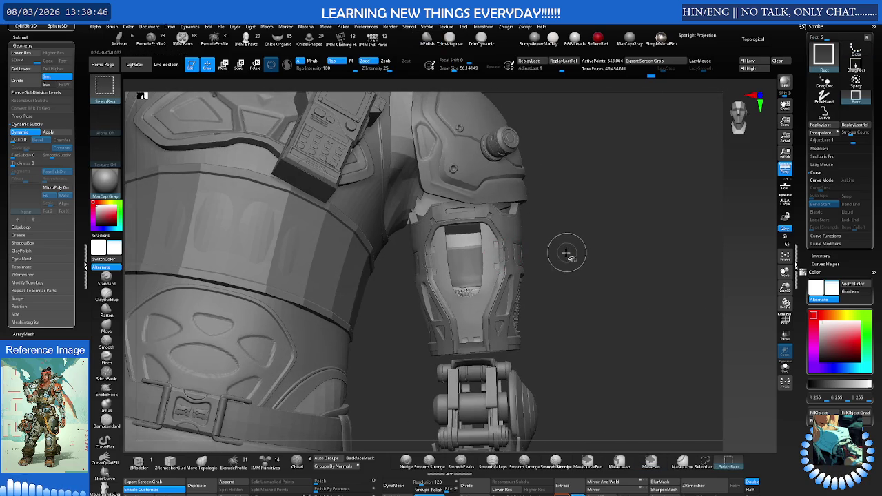
pyautogui.moveTo(516, 252); pyautogui.dragTo(502, 274, button='right')
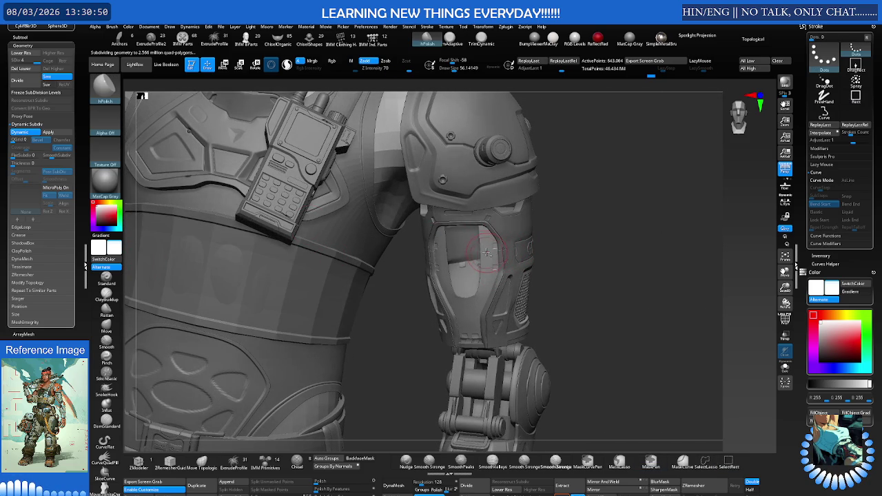
pyautogui.moveTo(487, 253); pyautogui.dragTo(484, 235, button='right')
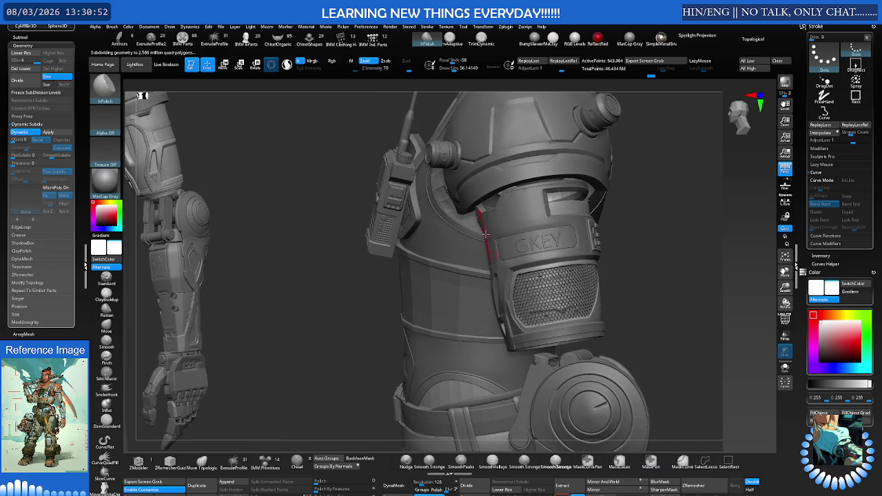
pyautogui.moveTo(519, 230)
pyautogui.mouseDown(button='right')
pyautogui.moveTo(494, 253)
pyautogui.moveTo(542, 239)
pyautogui.mouseUp(button='right')
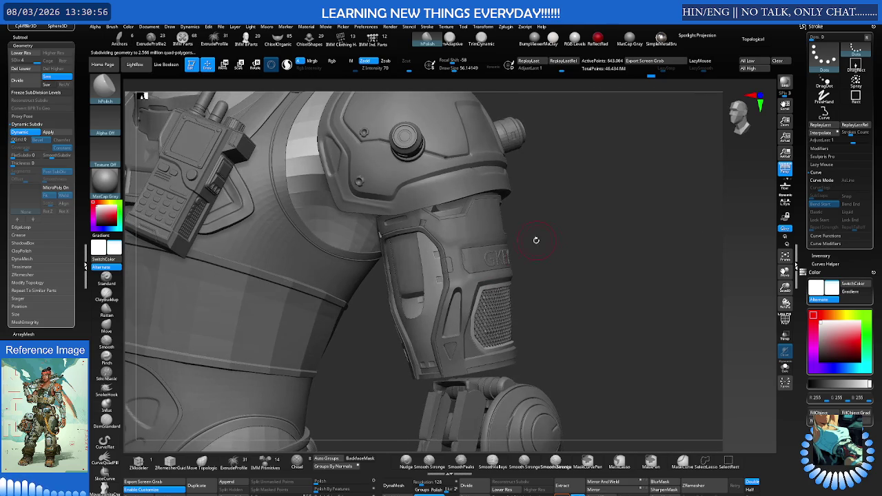
# Pull back from the forearm's vented side to the whole arm armour and open the Subtool list.
pyautogui.moveTo(390, 274)
pyautogui.mouseDown(button='right')
pyautogui.moveTo(446, 248)
pyautogui.moveTo(425, 233)
pyautogui.moveTo(434, 246)
pyautogui.moveTo(417, 251)
pyautogui.mouseUp(button='right')
pyautogui.press('s')
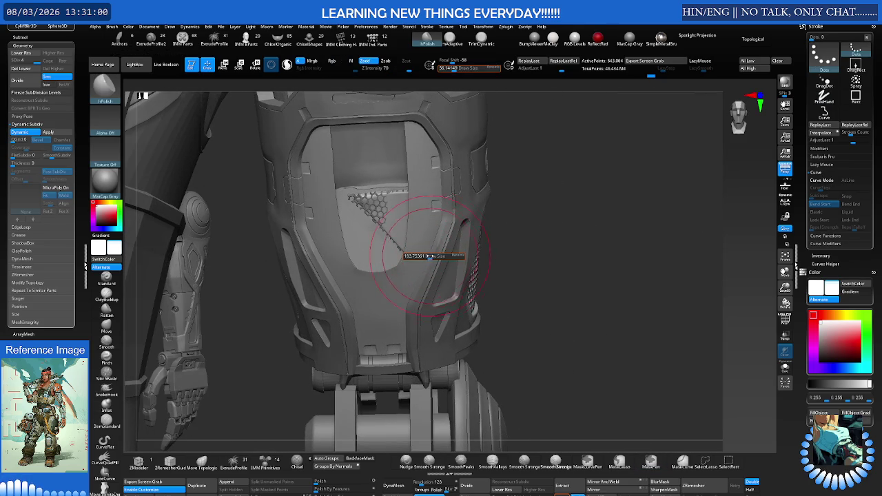
pyautogui.moveTo(404, 237); pyautogui.dragTo(359, 222, button='right')
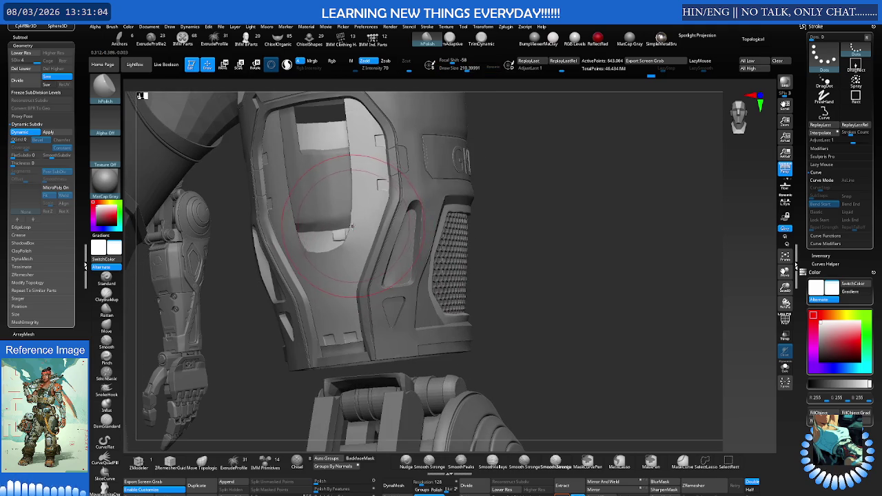
pyautogui.keyDown('alt'); pyautogui.moveTo(367, 219); pyautogui.dragTo(340, 212, button='right'); pyautogui.keyUp('alt')
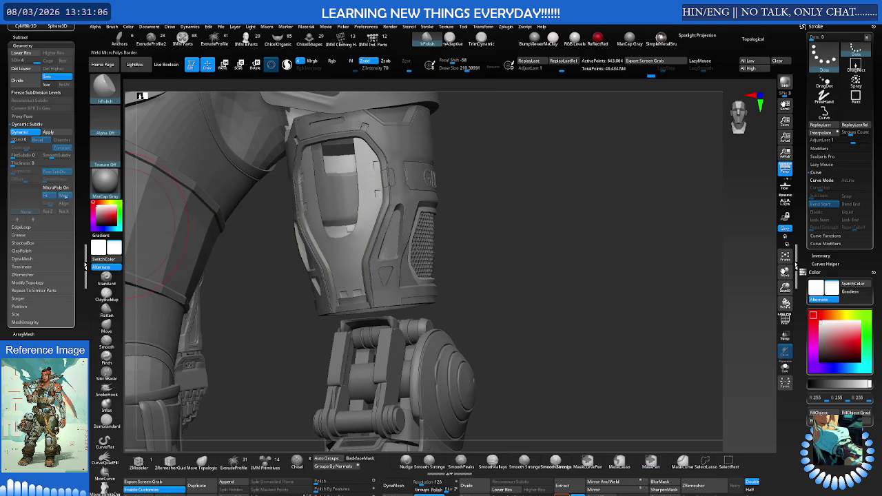
pyautogui.click(21, 37)
pyautogui.moveTo(44, 90)
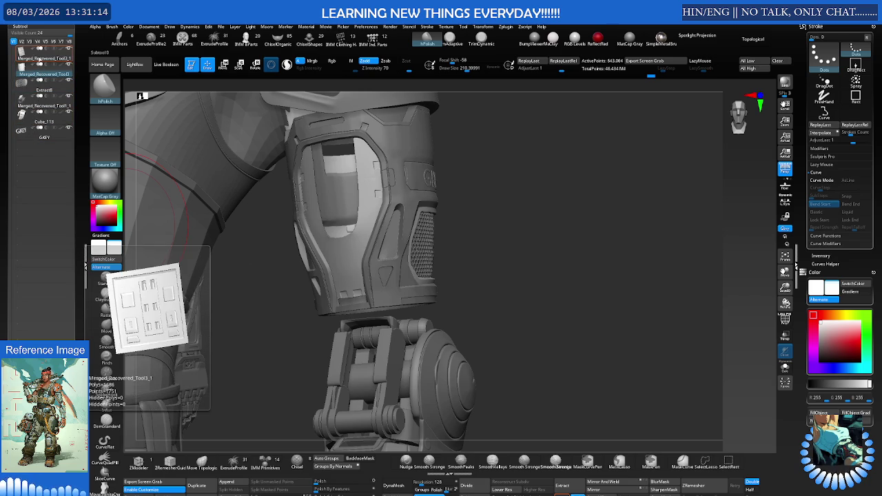
# Scroll the left tray and Subtool list for the armour pieces, then orbit to the torso and arm.
pyautogui.moveTo(7, 45); pyautogui.dragTo(10, 104)
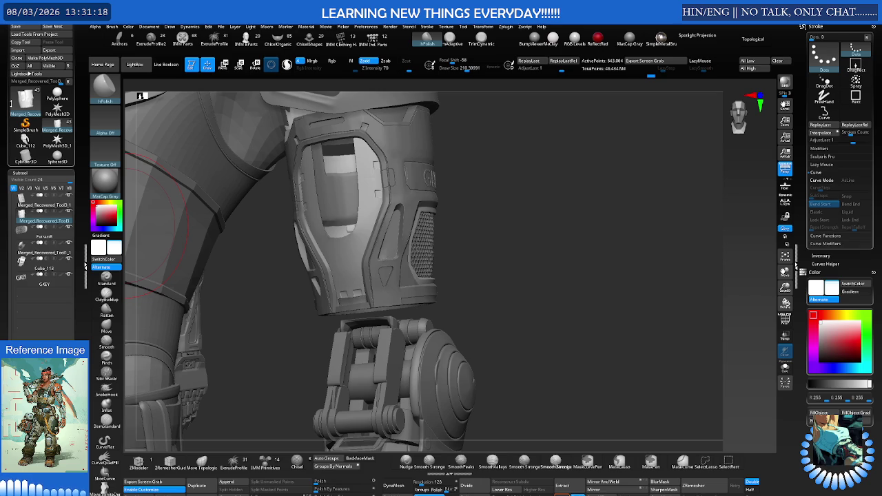
pyautogui.moveTo(11, 104); pyautogui.dragTo(12, 101)
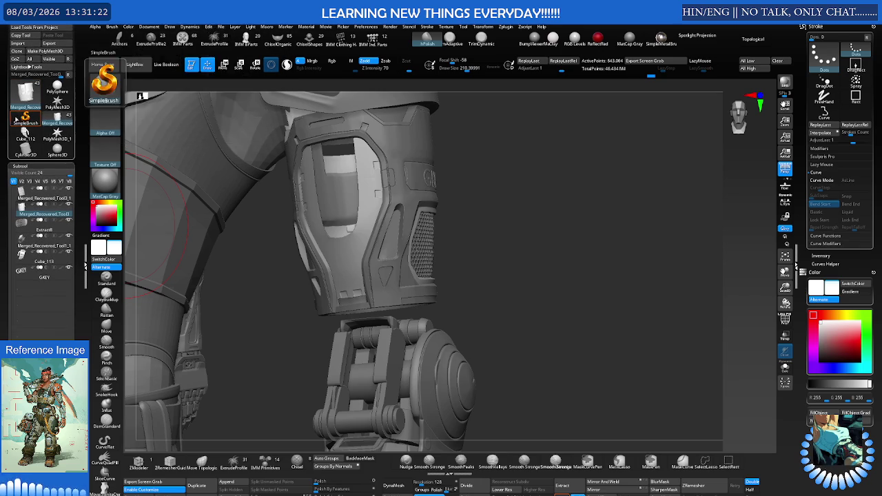
pyautogui.moveTo(7, 204); pyautogui.dragTo(9, 147)
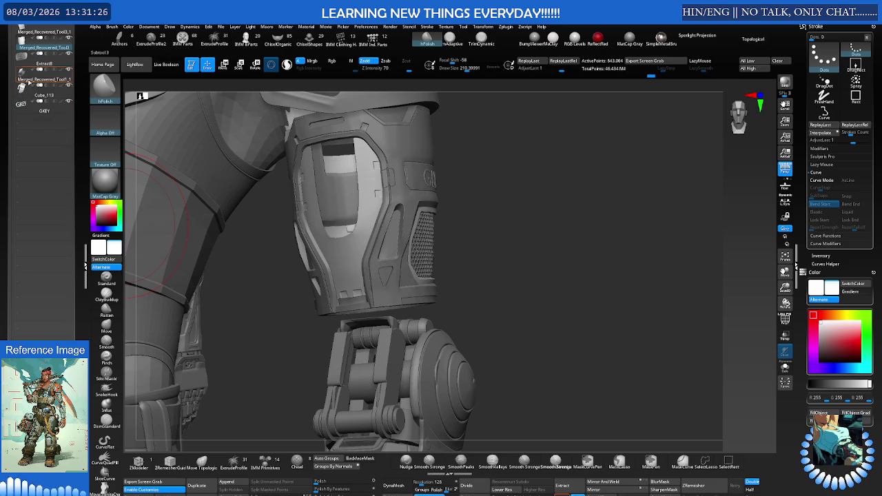
pyautogui.moveTo(42, 48)
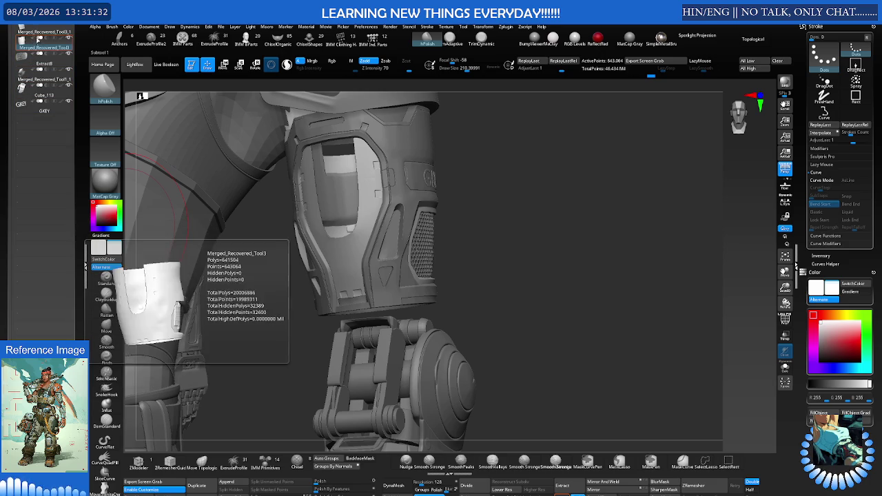
pyautogui.scroll(5, 2, 252)
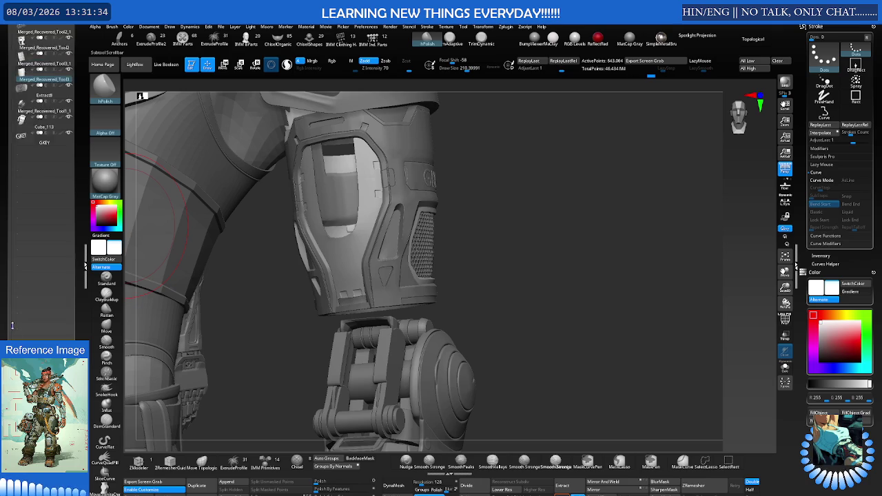
pyautogui.scroll(2, 2, 252)
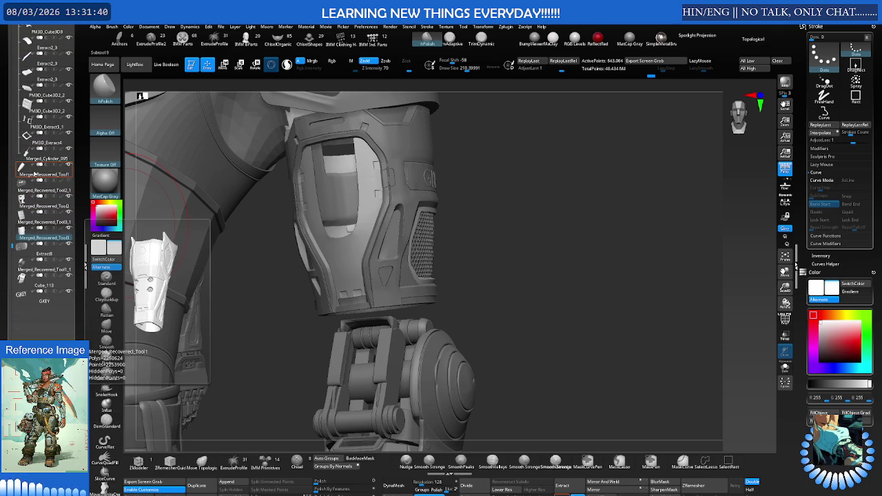
pyautogui.moveTo(524, 207)
pyautogui.mouseDown()
pyautogui.moveTo(482, 186)
pyautogui.moveTo(355, 222)
pyautogui.mouseUp()
pyautogui.press('ctrl')
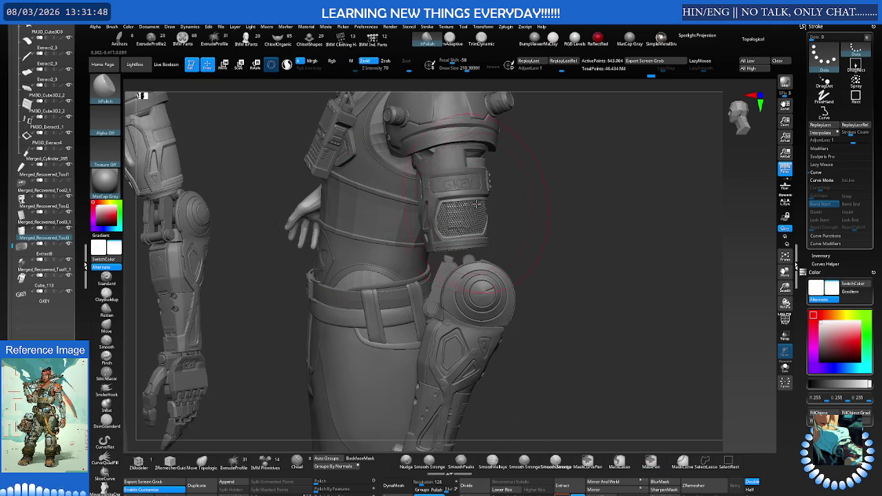
# Solo the arm armour, select Merged_Recovered_Tool2, and turn it to face straight front.
pyautogui.moveTo(477, 205)
pyautogui.mouseDown()
pyautogui.moveTo(494, 195)
pyautogui.moveTo(455, 199)
pyautogui.moveTo(439, 185)
pyautogui.moveTo(447, 220)
pyautogui.moveTo(430, 217)
pyautogui.mouseUp()
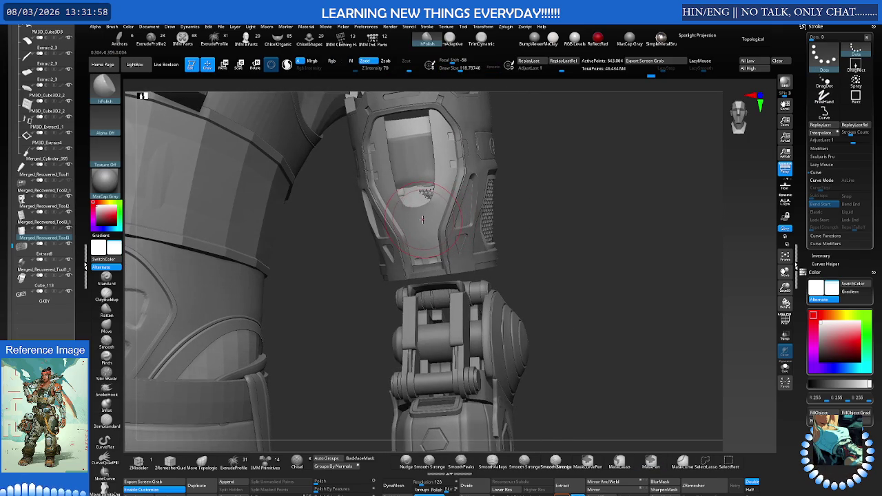
pyautogui.hotkey('ctrl', 'd')
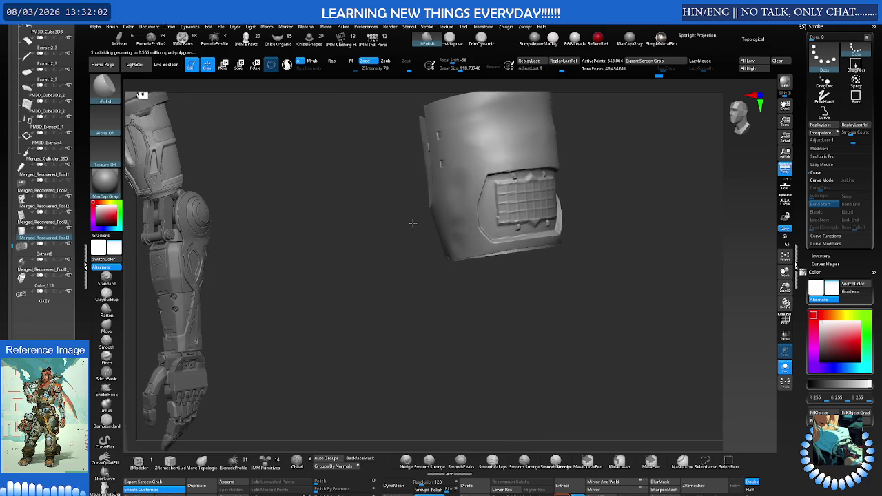
pyautogui.hotkey('ctrl', 'shift')
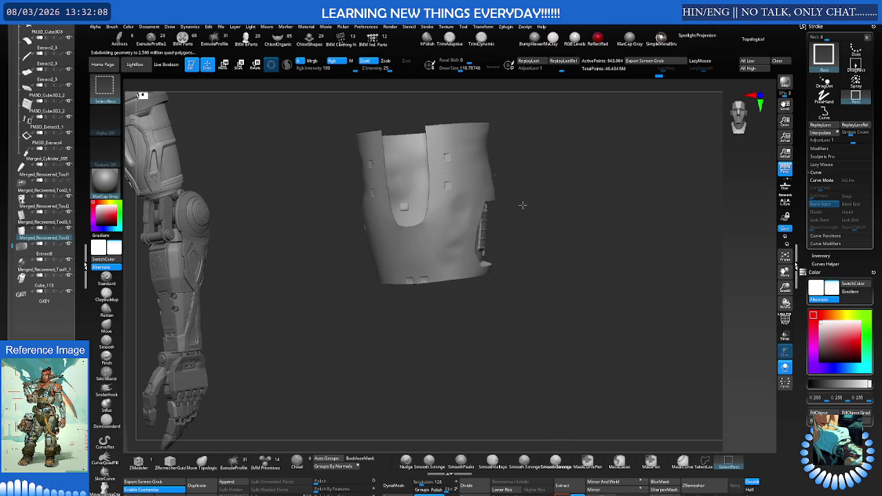
pyautogui.moveTo(523, 206); pyautogui.dragTo(455, 207)
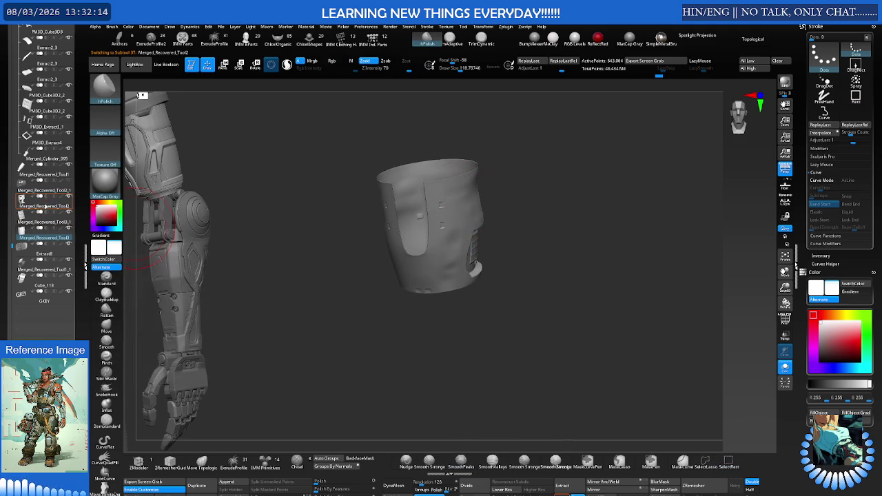
pyautogui.click(43, 206)
pyautogui.keyDown('shift'); pyautogui.moveTo(518, 202); pyautogui.dragTo(529, 191); pyautogui.keyUp('shift')
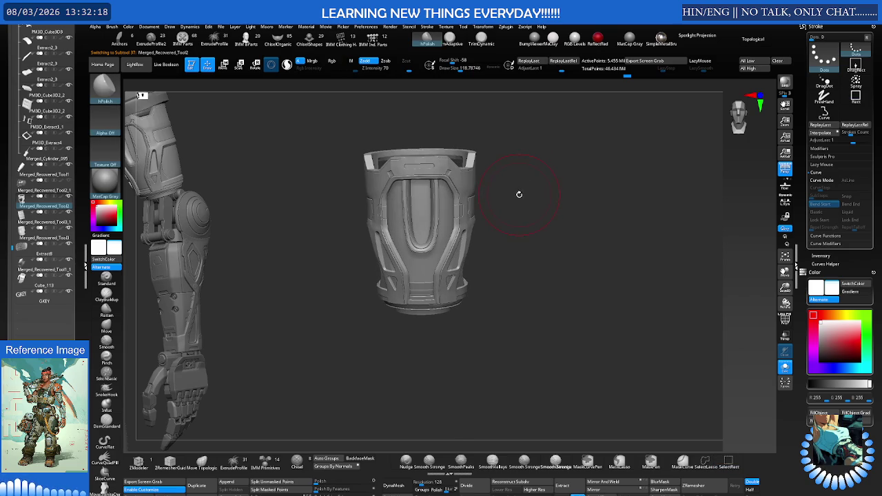
# Bring back the full character and select the outer shell around the U-shaped groove.
pyautogui.hotkey('ctrl', 'shift', 'f')
pyautogui.moveTo(507, 200)
pyautogui.keyDown('ctrl'); pyautogui.mouseDown(button='right')
pyautogui.moveTo(503, 187)
pyautogui.moveTo(592, 185)
pyautogui.mouseUp(button='right'); pyautogui.keyUp('ctrl')
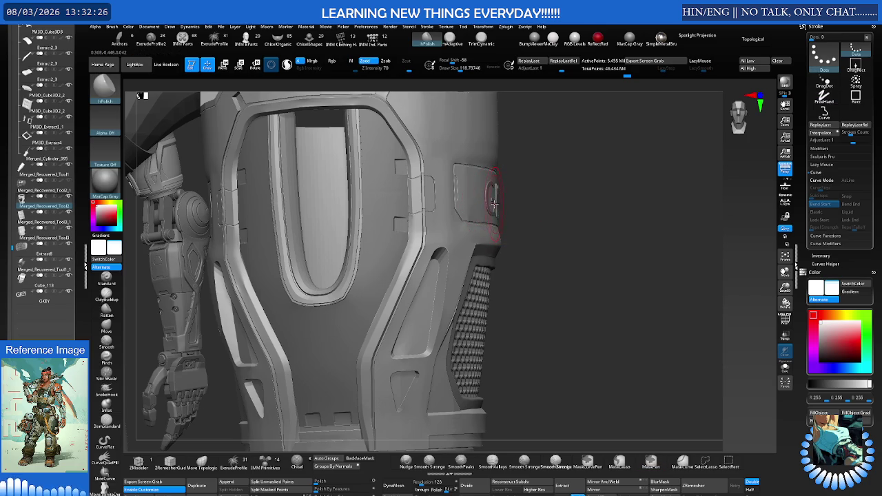
pyautogui.moveTo(379, 239); pyautogui.dragTo(390, 227, button='right')
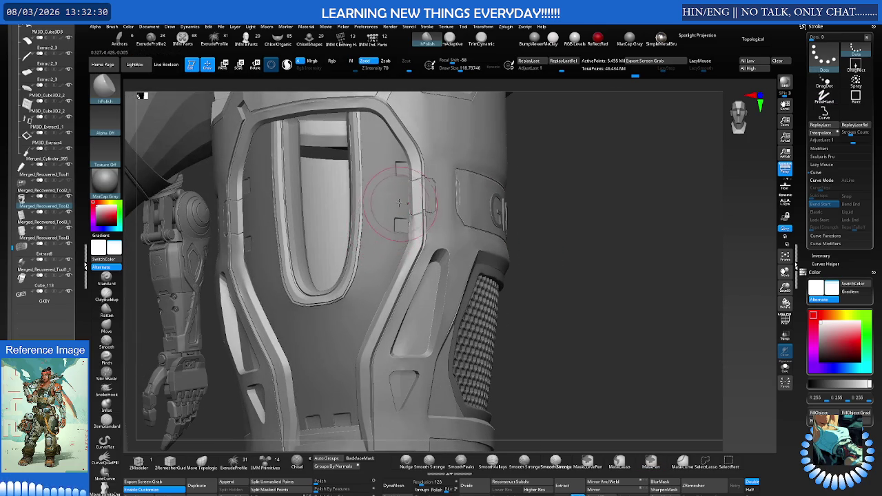
pyautogui.keyDown('ctrl'); pyautogui.moveTo(375, 206); pyautogui.dragTo(401, 204, button='right'); pyautogui.keyUp('ctrl')
pyautogui.keyDown('alt'); pyautogui.click(374, 224); pyautogui.keyUp('alt')
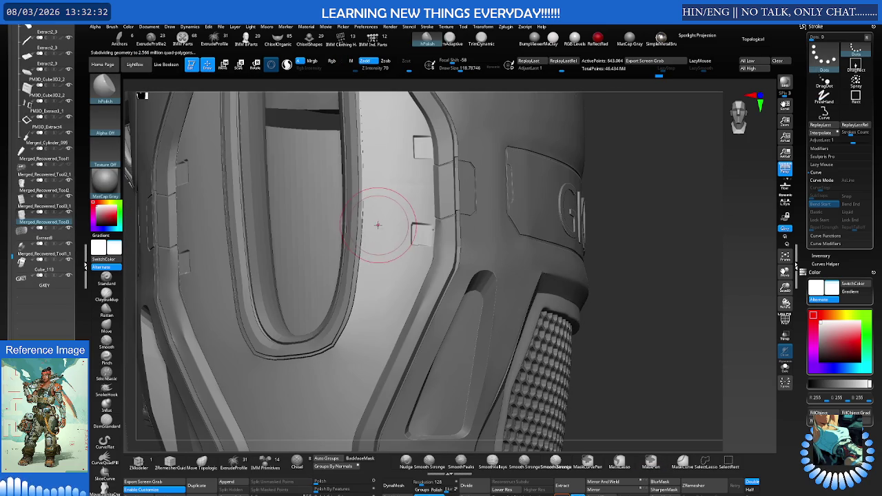
pyautogui.keyDown('ctrl'); pyautogui.moveTo(349, 227); pyautogui.dragTo(344, 220, button='right'); pyautogui.keyUp('ctrl')
pyautogui.keyDown('alt'); pyautogui.click(343, 219); pyautogui.keyUp('alt')
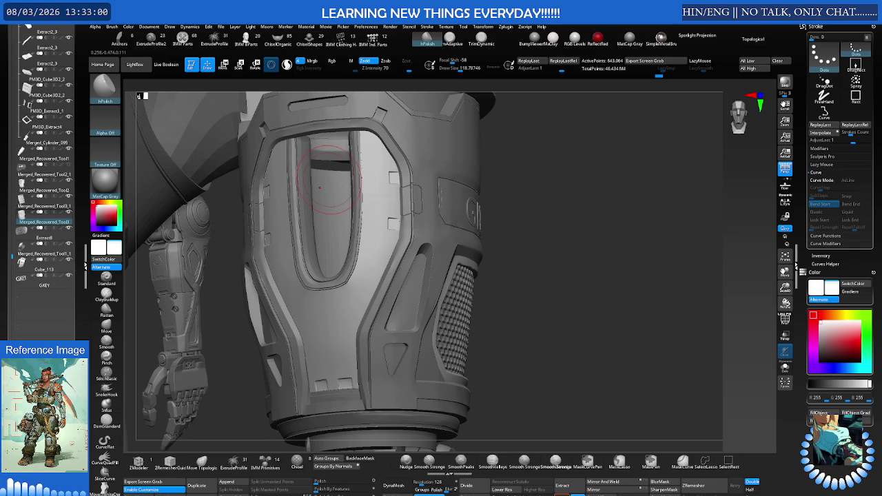
# Zoom in, turn off dynamic subdivision, and show the shell's polygon wireframe.
pyautogui.keyDown('ctrl'); pyautogui.moveTo(374, 246); pyautogui.dragTo(422, 238, button='right'); pyautogui.keyUp('ctrl')
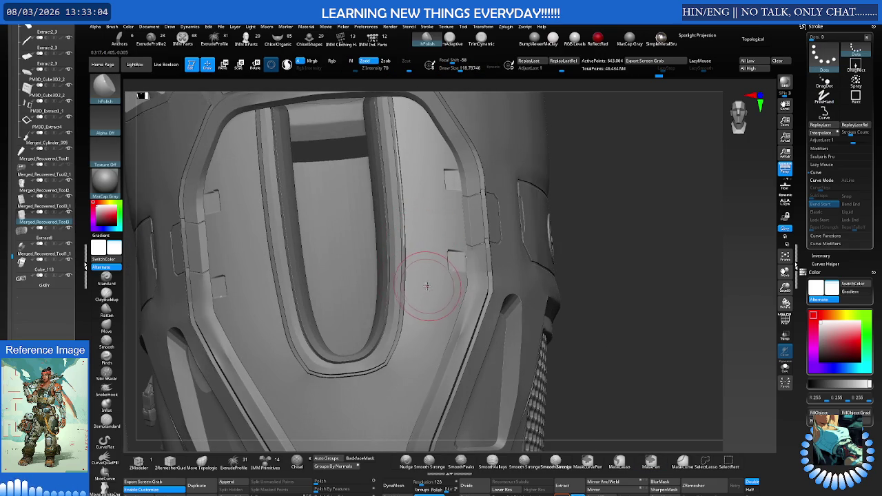
pyautogui.hotkey('ctrl', 'd')
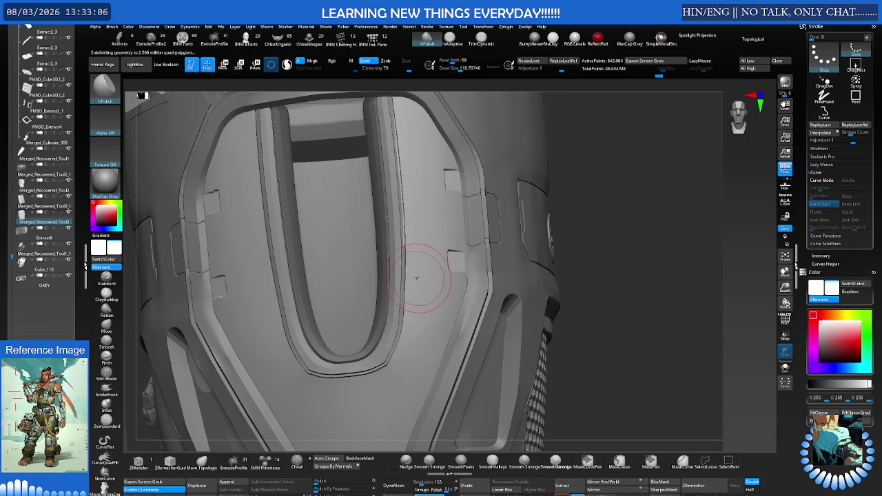
pyautogui.hotkey('shift', 'f')
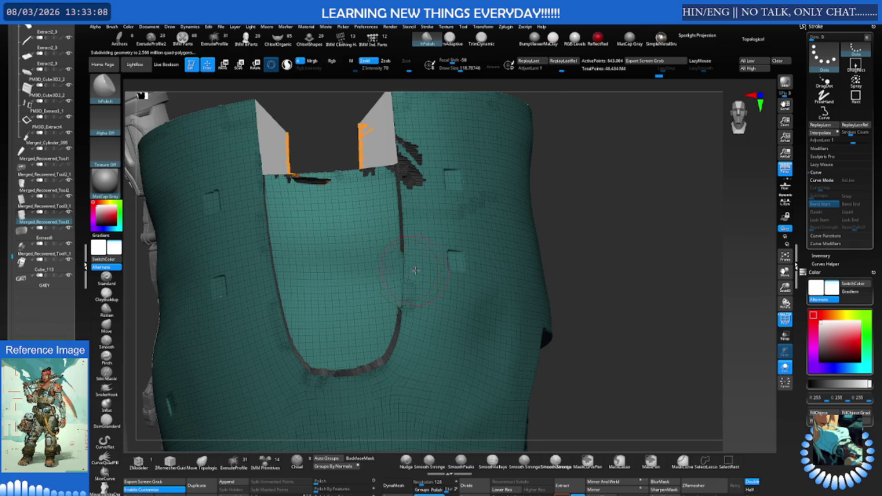
# Frame the teal armour shell and orbit it to a front-facing view.
pyautogui.moveTo(413, 270); pyautogui.dragTo(408, 263, button='right')
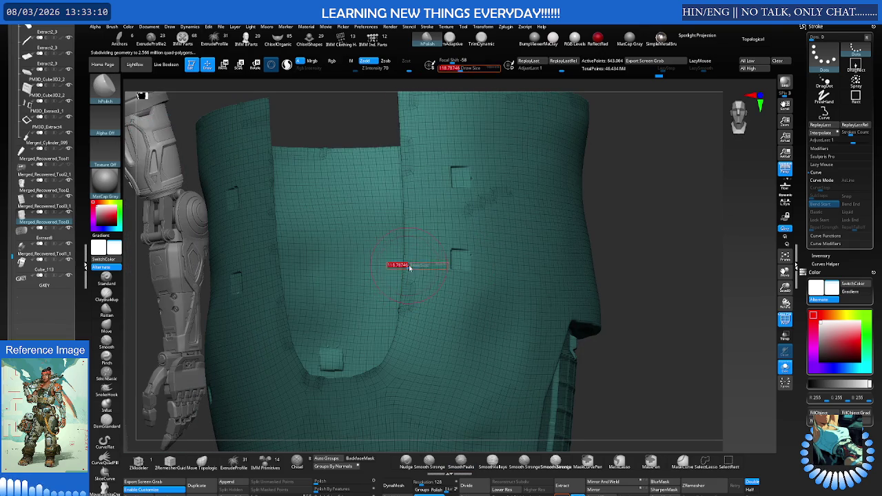
pyautogui.keyDown('ctrl'); pyautogui.moveTo(407, 265); pyautogui.dragTo(323, 299, button='right'); pyautogui.keyUp('ctrl')
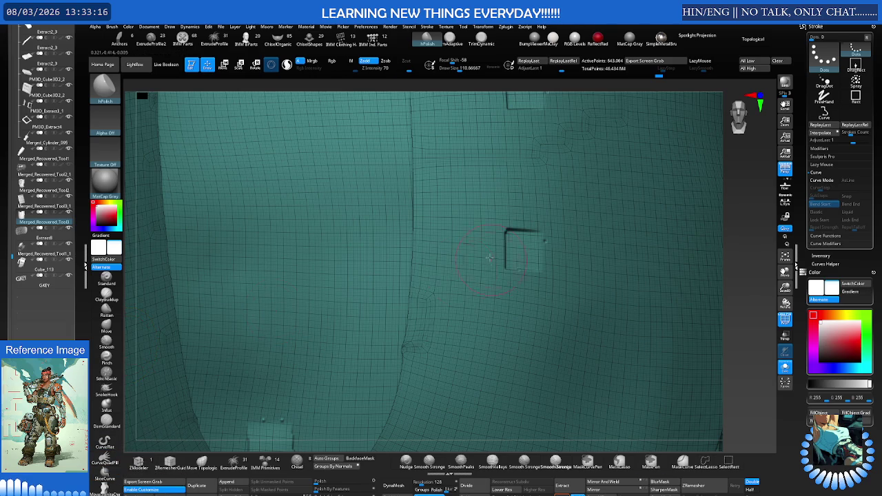
pyautogui.press('f')
pyautogui.moveTo(324, 287)
pyautogui.mouseDown(button='right')
pyautogui.moveTo(410, 251)
pyautogui.moveTo(394, 259)
pyautogui.mouseUp(button='right')
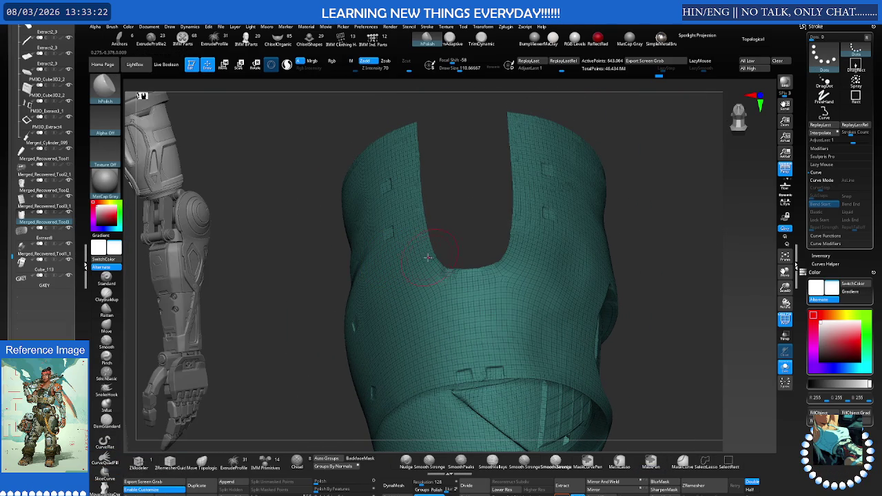
pyautogui.moveTo(429, 257); pyautogui.dragTo(381, 262, button='right')
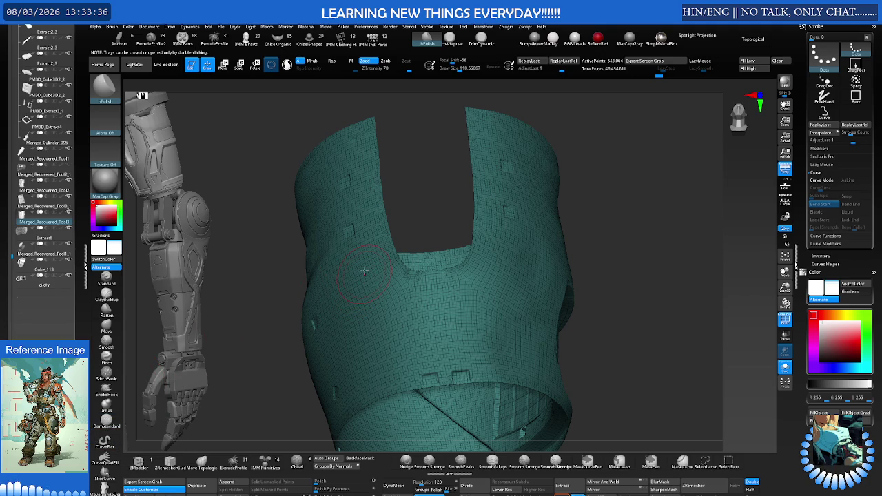
pyautogui.moveTo(407, 256); pyautogui.dragTo(390, 226, button='right')
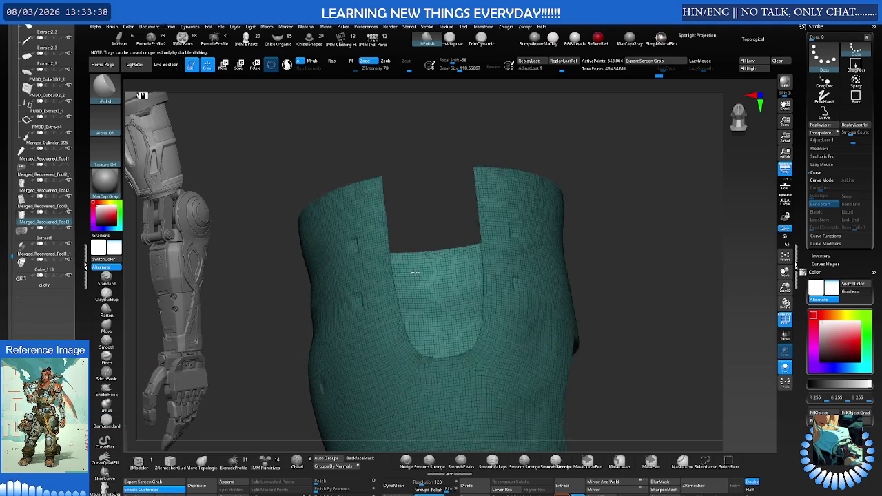
# Switch to DamStandard, then open the brush library filtered to C.
pyautogui.press('b')
pyautogui.press('d')
pyautogui.press('s')
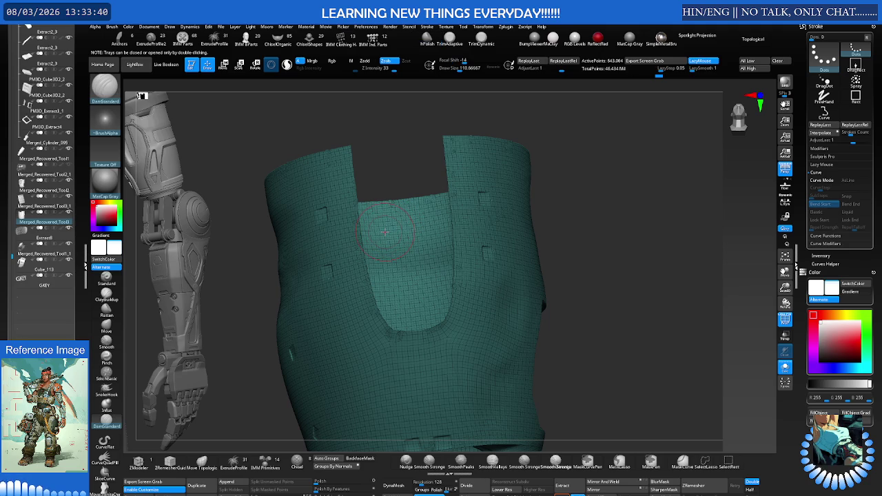
pyautogui.press('b')
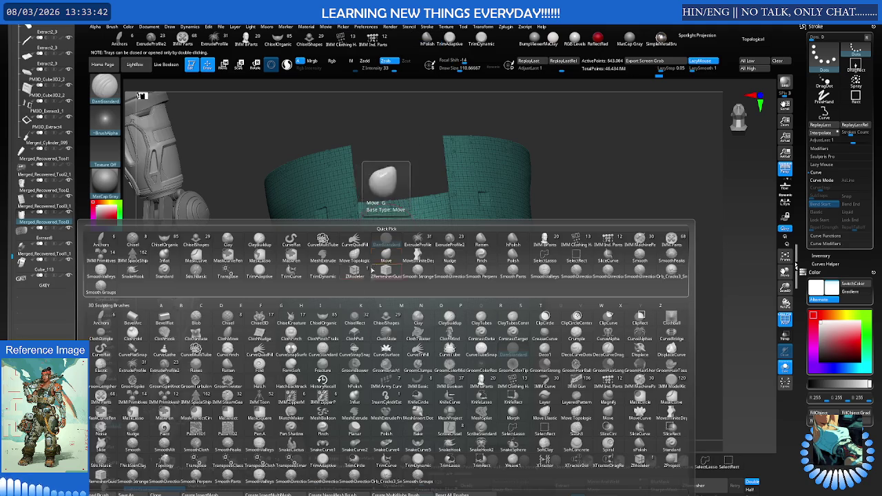
pyautogui.press('c')
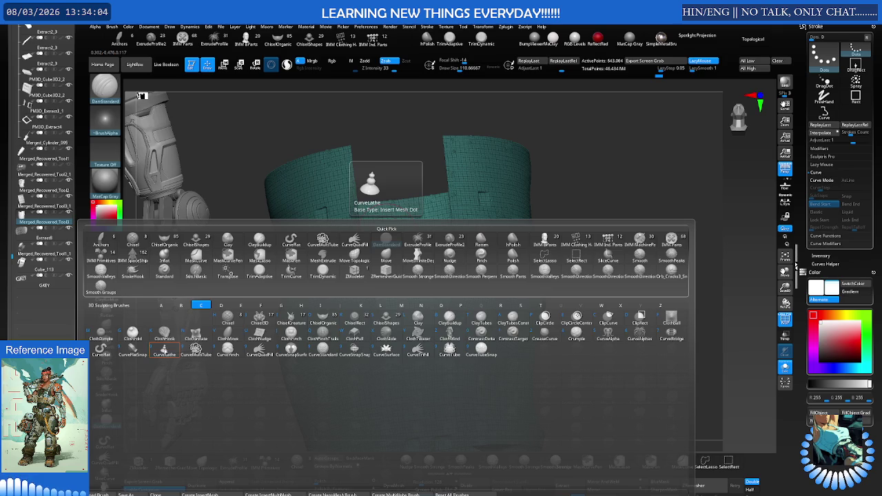
# Pick CurveLathe and subdivide the shell to about 2.566 million polygons.
pyautogui.click(164, 348)
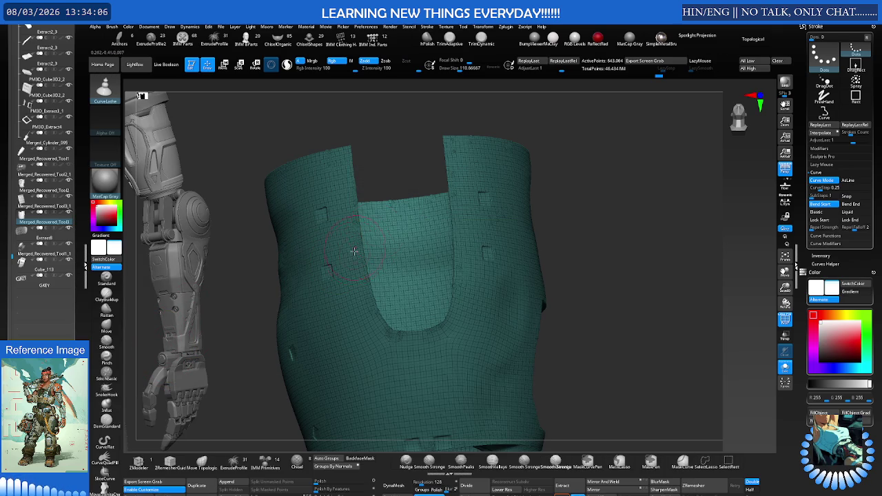
pyautogui.scroll(2, 357, 245)
pyautogui.scroll(4, 373, 247)
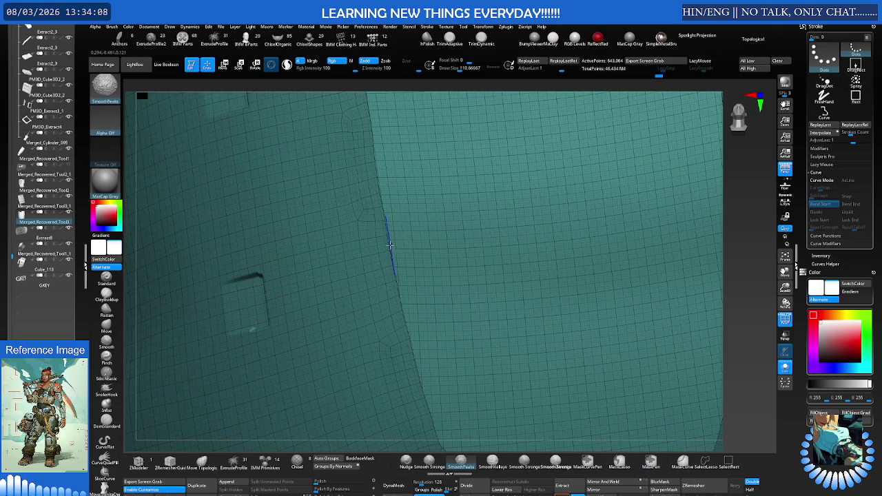
pyautogui.scroll(-2, 390, 246)
pyautogui.scroll(-2, 390, 245)
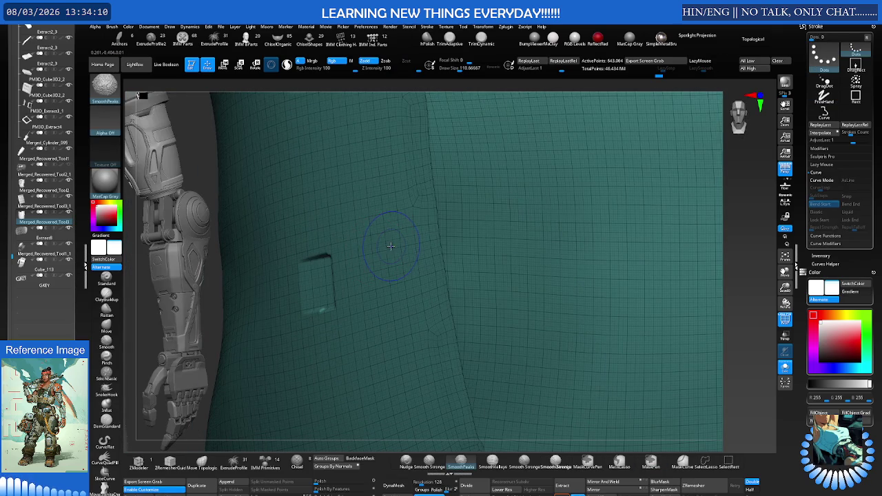
pyautogui.hotkey('ctrl', 'd')
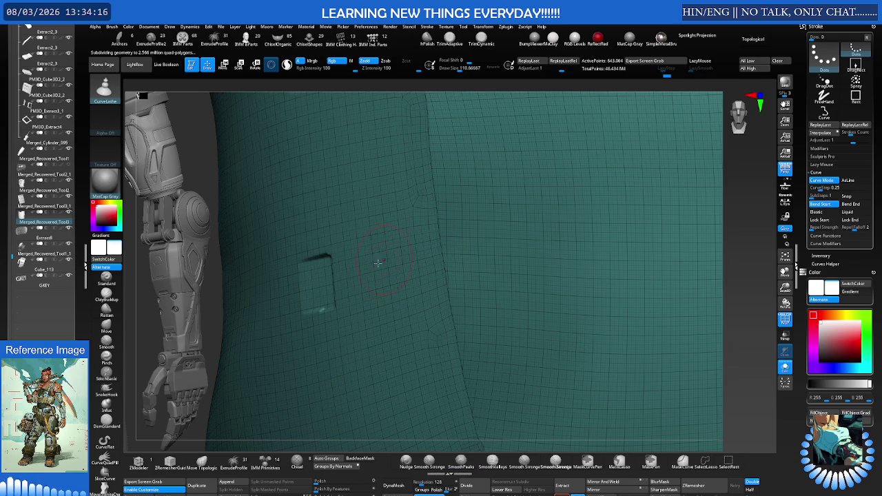
# Select CurveMultiTube and frame the whole teal cylinder piece.
pyautogui.press('b')
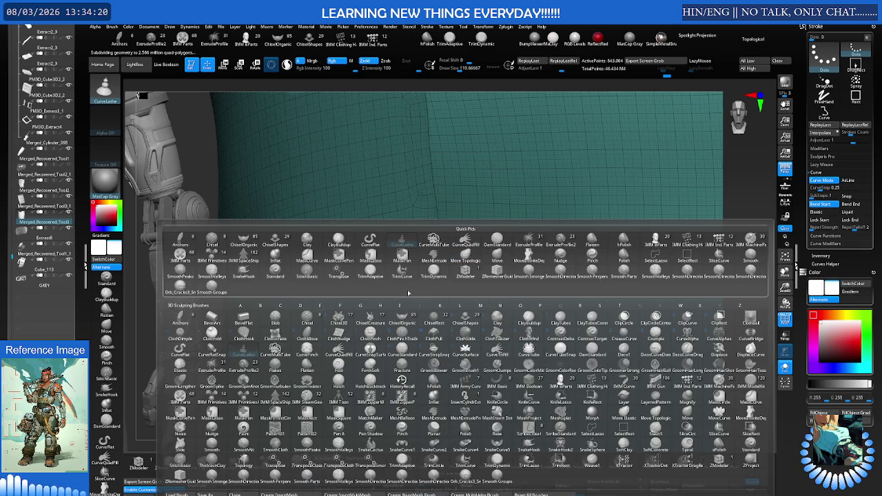
pyautogui.press('c')
pyautogui.press('m')
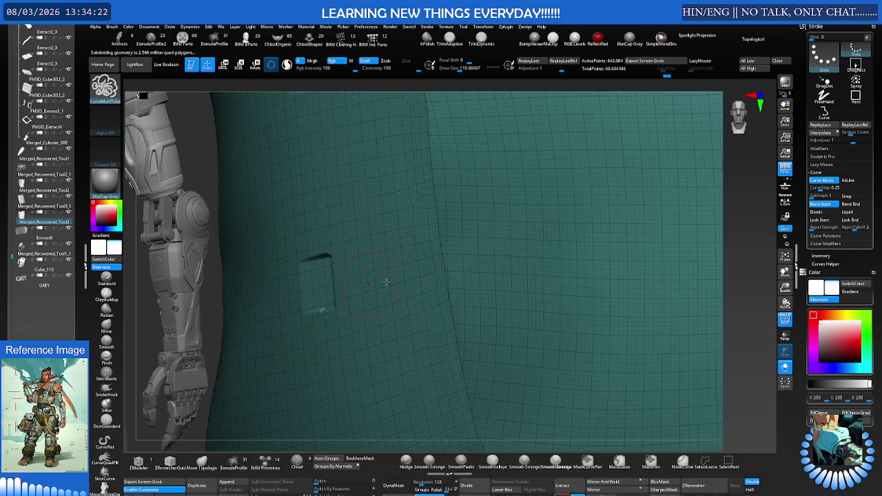
pyautogui.keyDown('ctrl'); pyautogui.moveTo(446, 268); pyautogui.dragTo(496, 248, button='right'); pyautogui.keyUp('ctrl')
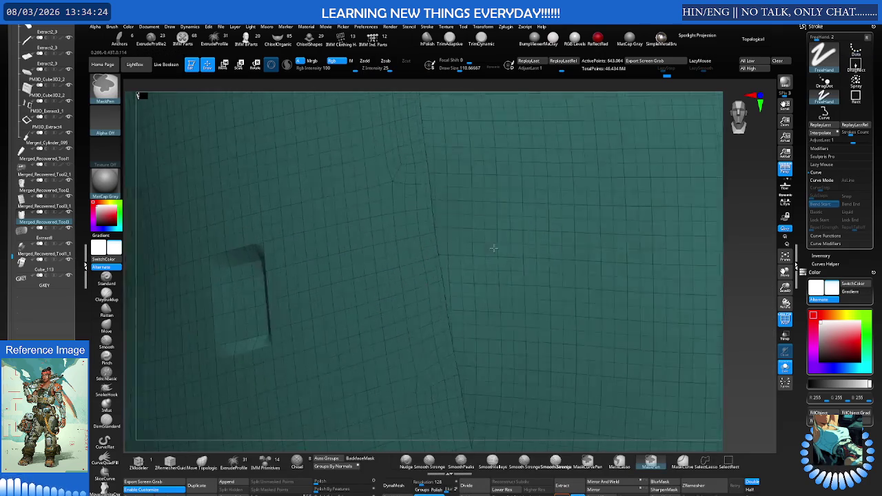
pyautogui.keyDown('ctrl'); pyautogui.moveTo(597, 252); pyautogui.dragTo(557, 223, button='right'); pyautogui.keyUp('ctrl')
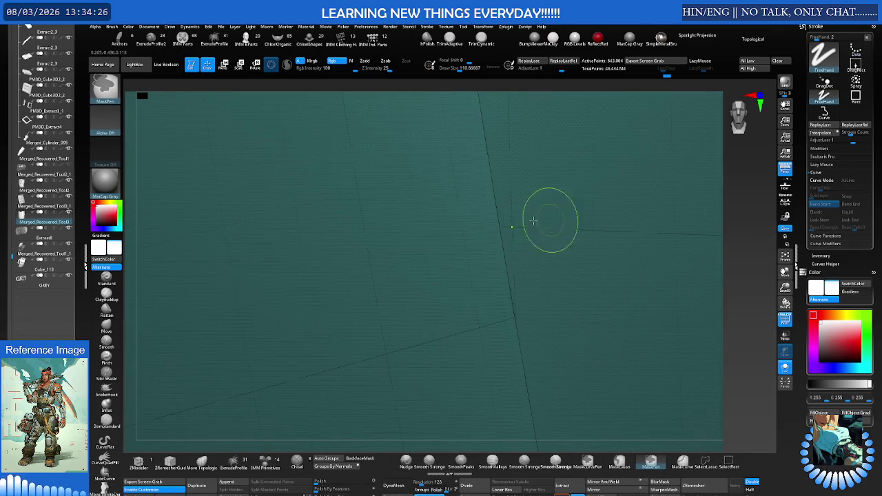
pyautogui.keyDown('shift'); pyautogui.moveTo(500, 233); pyautogui.dragTo(498, 238, button='right'); pyautogui.keyUp('shift')
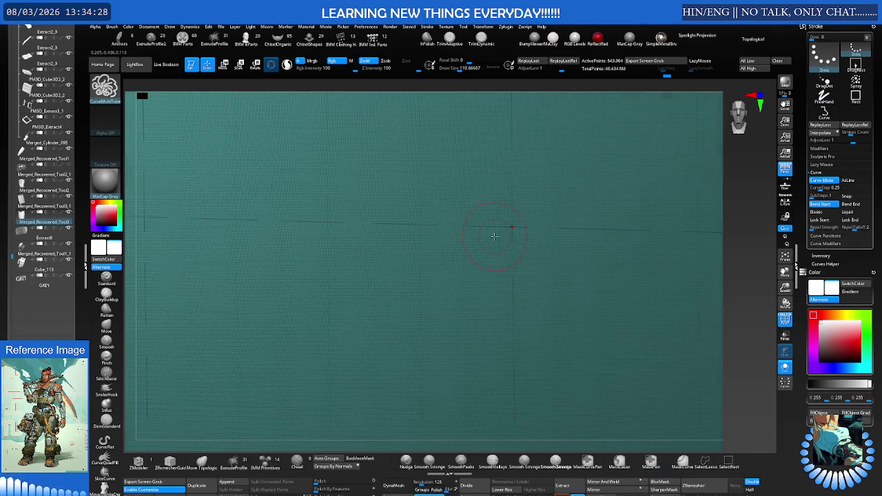
pyautogui.keyDown('ctrl'); pyautogui.moveTo(397, 253); pyautogui.dragTo(490, 230, button='right'); pyautogui.keyUp('ctrl')
pyautogui.moveTo(430, 241)
pyautogui.keyDown('alt'); pyautogui.mouseDown(button='right')
pyautogui.moveTo(640, 232)
pyautogui.moveTo(480, 253)
pyautogui.moveTo(520, 297)
pyautogui.moveTo(526, 278)
pyautogui.moveTo(475, 206)
pyautogui.mouseUp(button='right'); pyautogui.keyUp('alt')
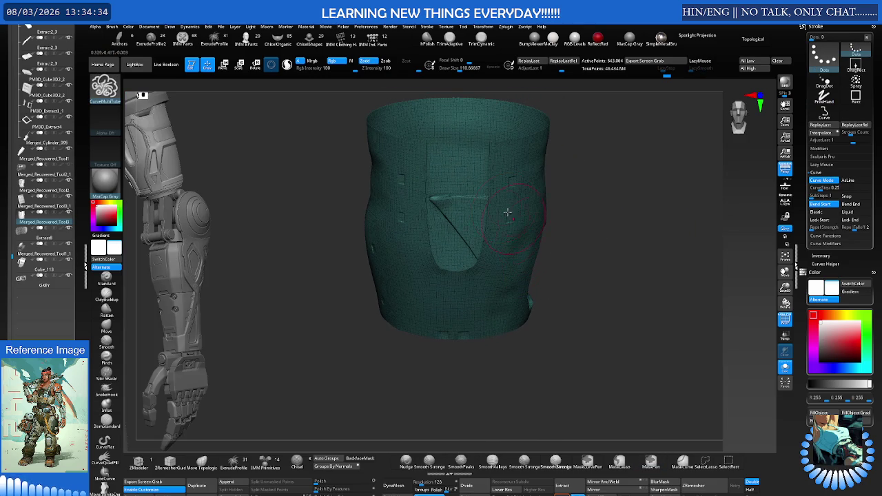
pyautogui.keyDown('ctrl'); pyautogui.keyDown('shift'); pyautogui.moveTo(457, 136); pyautogui.dragTo(406, 150); pyautogui.keyUp('shift'); pyautogui.keyUp('ctrl')
# Reveal the whole teal piece and isolate just its front panel region.
pyautogui.keyDown('ctrl'); pyautogui.keyDown('shift'); pyautogui.click(451, 211); pyautogui.keyUp('shift'); pyautogui.keyUp('ctrl')
pyautogui.moveTo(496, 166); pyautogui.dragTo(495, 141, button='right')
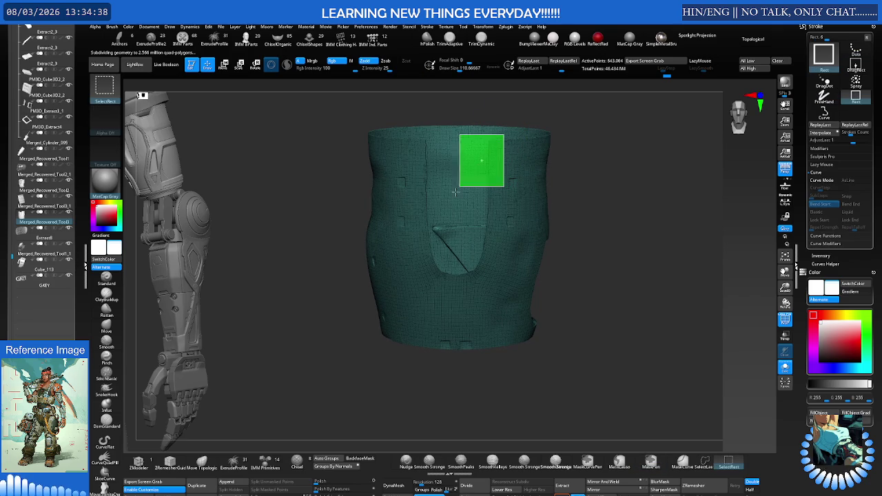
pyautogui.keyDown('ctrl'); pyautogui.keyDown('shift'); pyautogui.moveTo(504, 134); pyautogui.dragTo(417, 278); pyautogui.keyUp('shift'); pyautogui.keyUp('ctrl')
pyautogui.moveTo(420, 276); pyautogui.dragTo(550, 215, button='right')
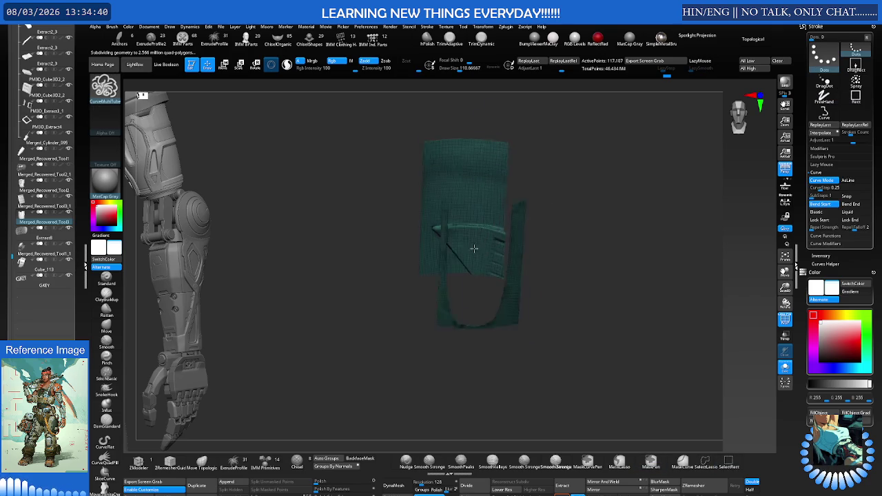
# Frame the isolated panel's open borders with curves, then unhide the rest of the cylinder.
pyautogui.click(825, 236)
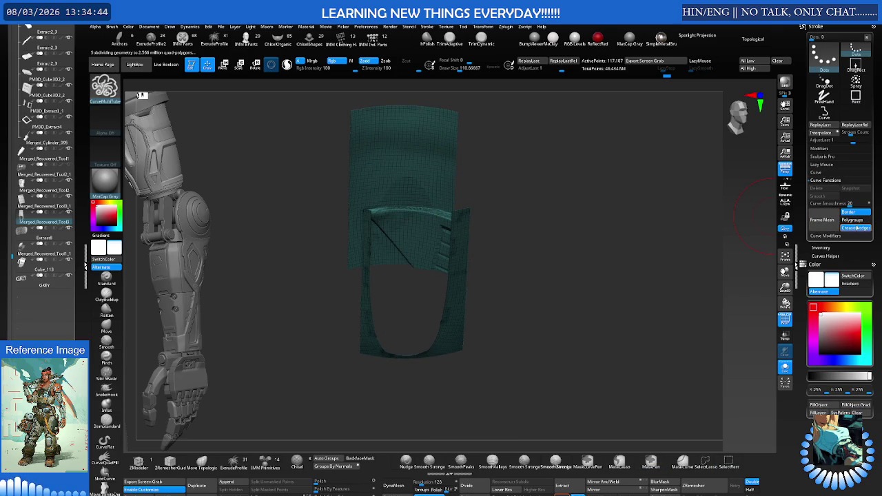
pyautogui.click(823, 220)
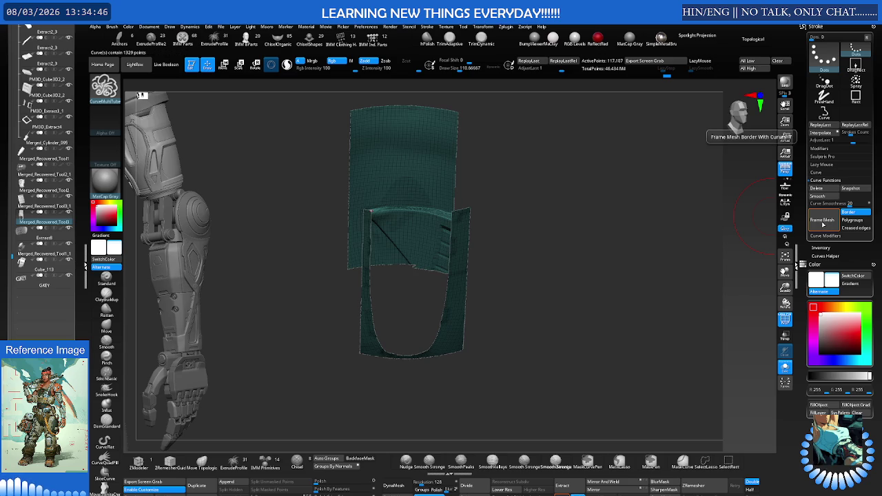
pyautogui.moveTo(549, 244); pyautogui.dragTo(531, 234)
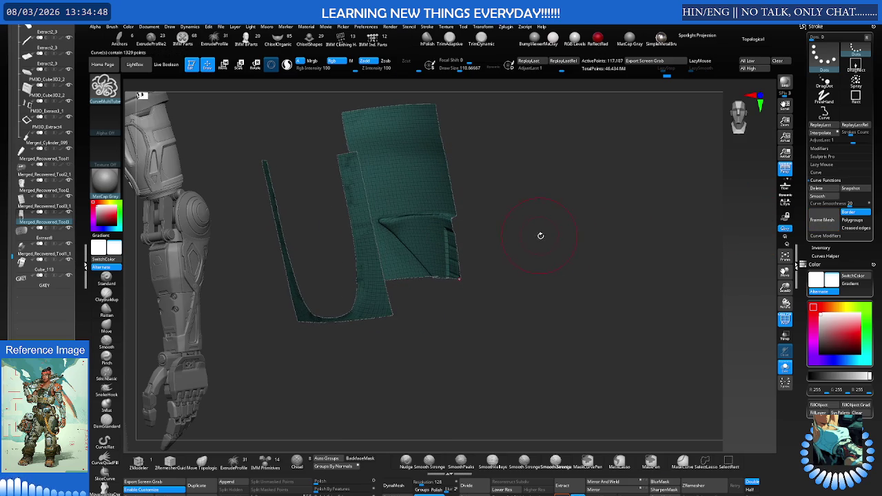
pyautogui.keyDown('ctrl'); pyautogui.keyDown('shift'); pyautogui.click(544, 241); pyautogui.keyUp('shift'); pyautogui.keyUp('ctrl')
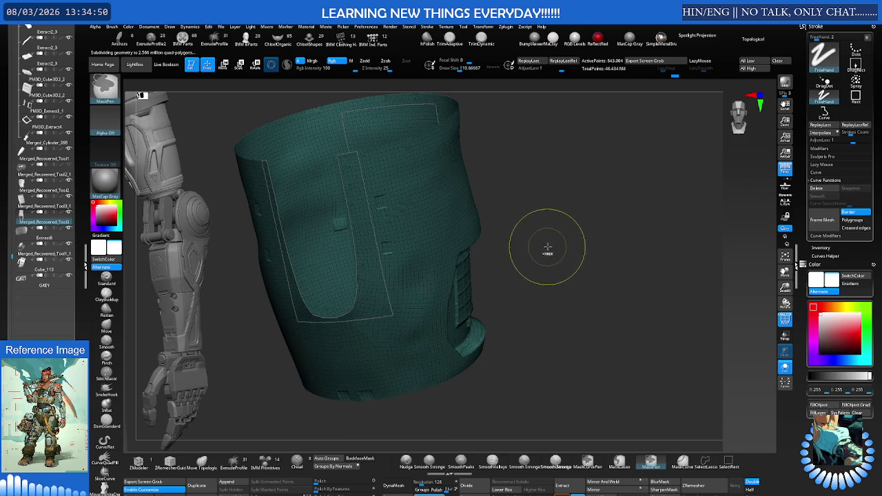
# Delete the border curves and re-frame them along the top edge and U-cutout, then attempt a tube.
pyautogui.keyDown('ctrl'); pyautogui.click(591, 238); pyautogui.keyUp('ctrl')
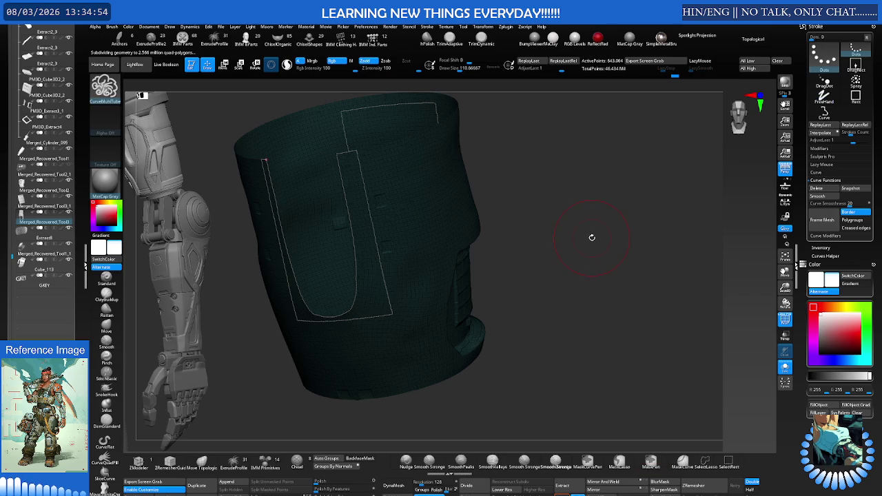
pyautogui.keyDown('shift'); pyautogui.moveTo(591, 238); pyautogui.dragTo(597, 236); pyautogui.keyUp('shift')
pyautogui.keyDown('ctrl'); pyautogui.click(610, 239); pyautogui.keyUp('ctrl')
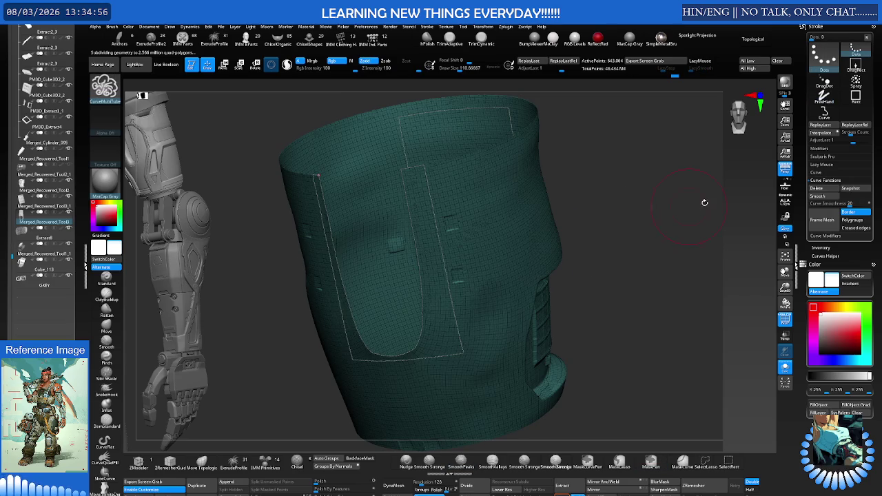
pyautogui.click(817, 188)
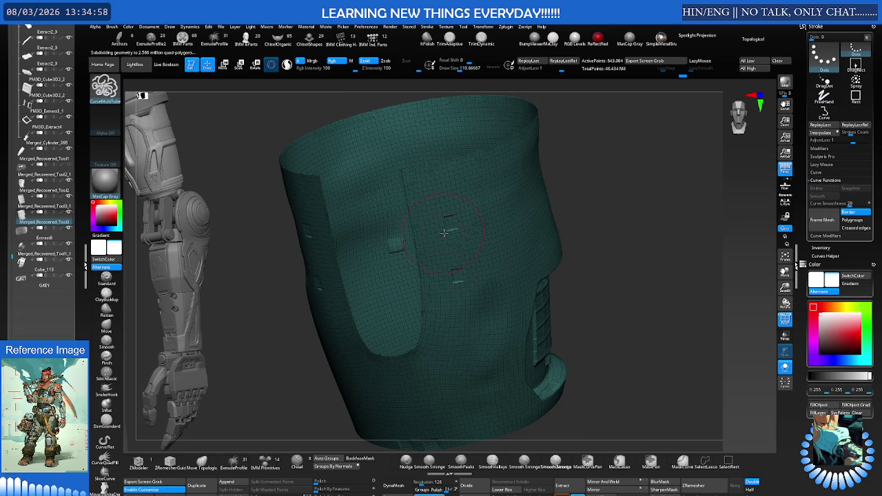
pyautogui.moveTo(442, 234); pyautogui.dragTo(578, 212, button='right')
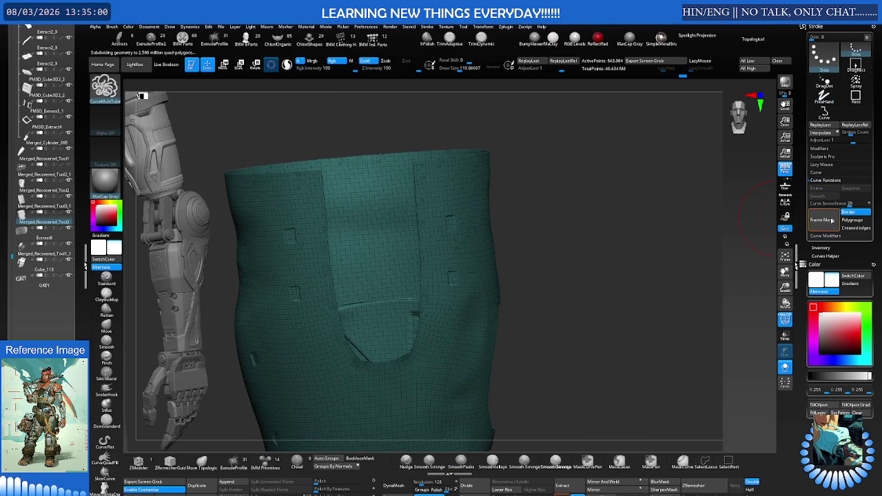
pyautogui.click(833, 220)
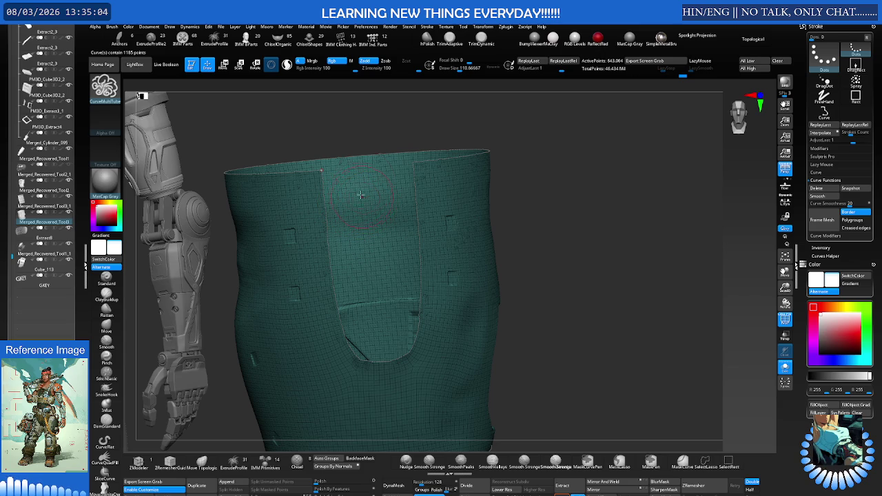
pyautogui.click(320, 170)
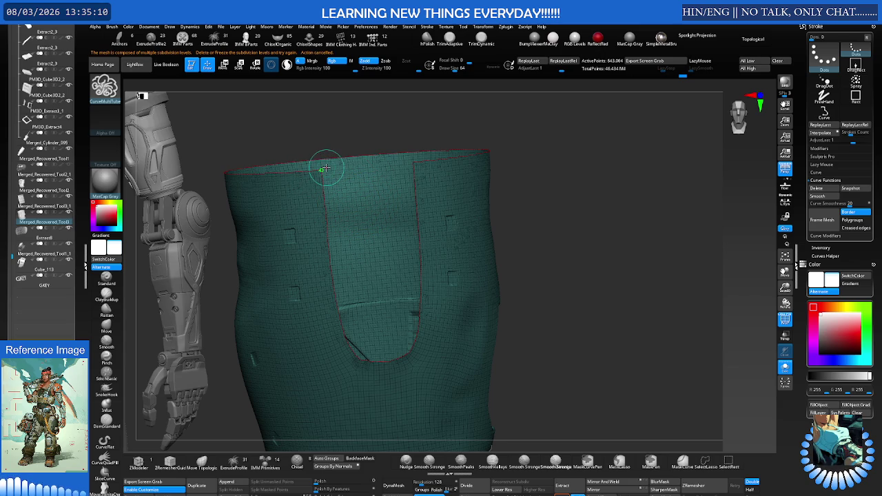
# Toggle the mesh between its highest and lowest subdivision levels and clear the curves.
pyautogui.hotkey('ctrl', 'd')
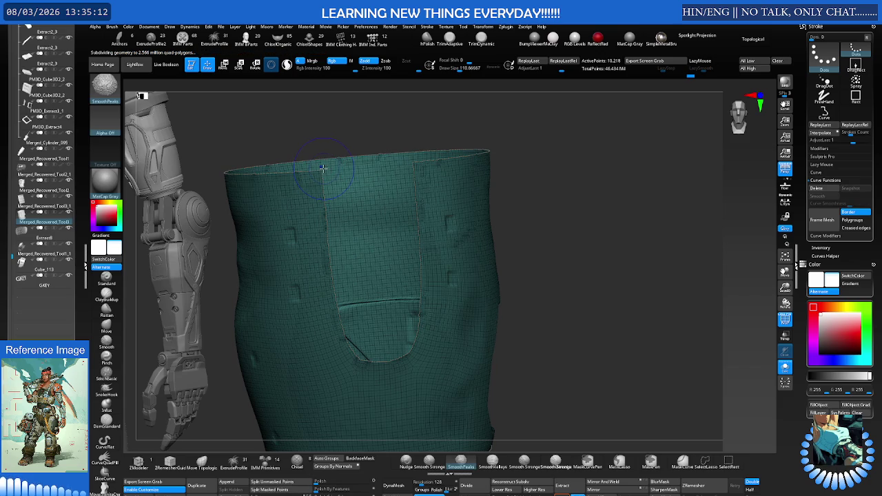
pyautogui.press('shift')
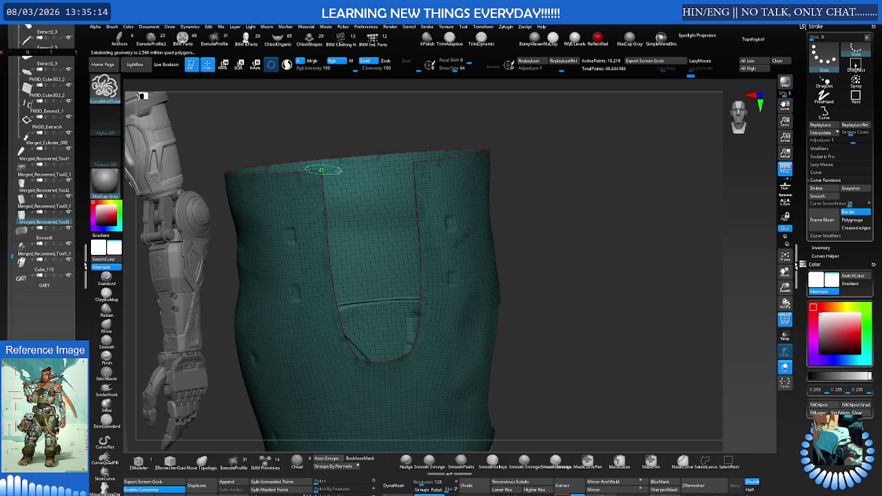
pyautogui.hotkey('shift', 'd')
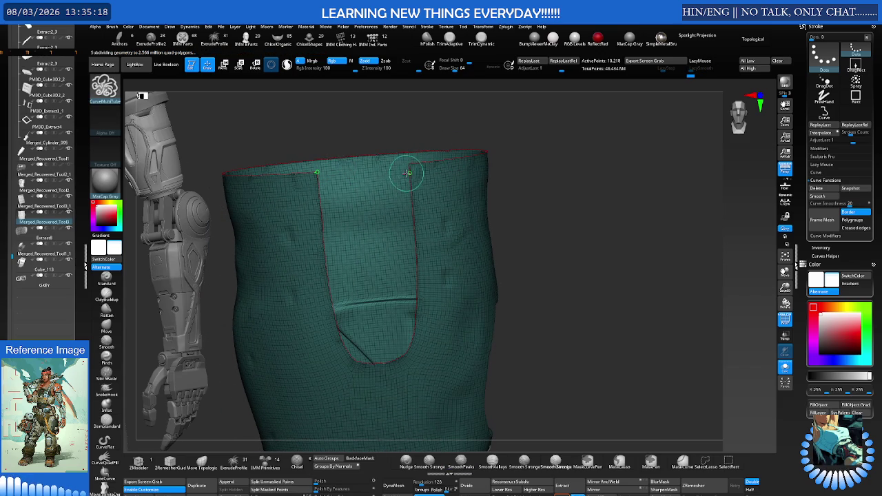
pyautogui.press('d')
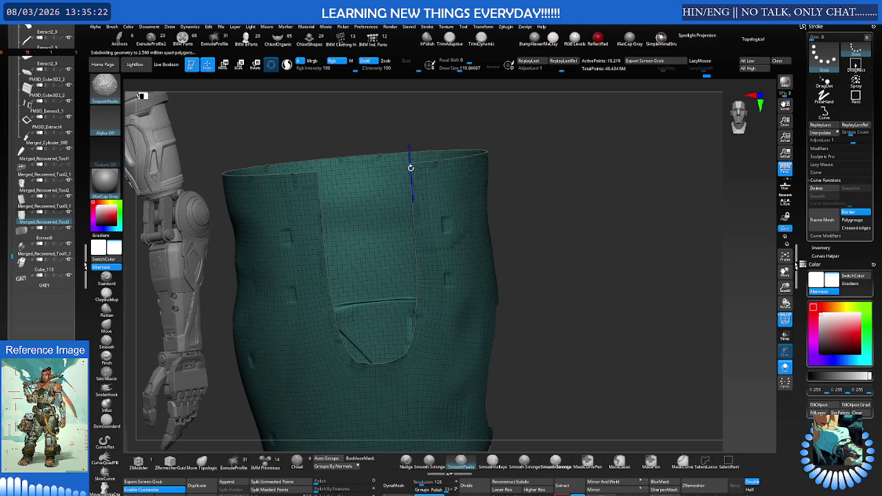
pyautogui.hotkey('shift', 'd')
pyautogui.click(438, 375)
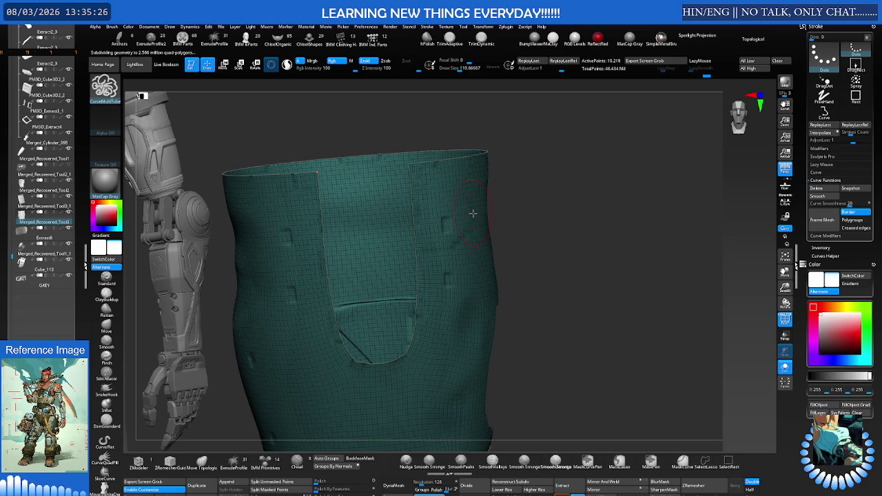
# Undo six edits, removing the top notch and returning to the earlier armor state.
pyautogui.hotkey('ctrl', 'z')
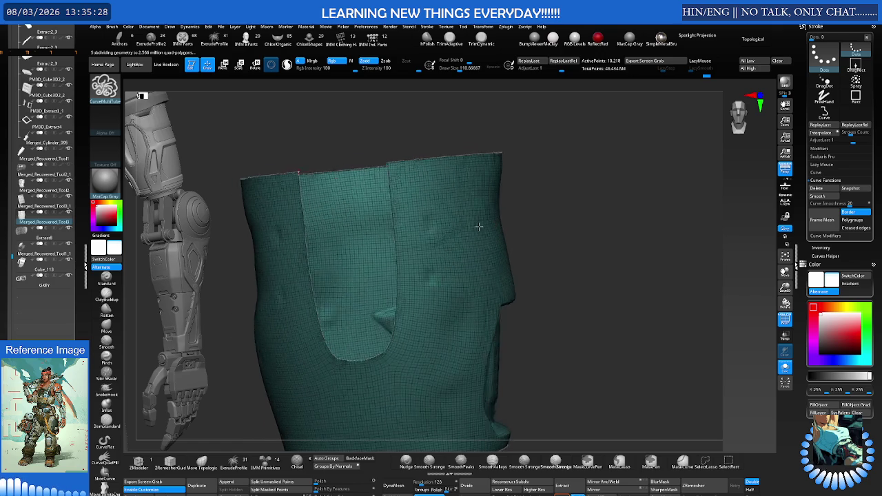
pyautogui.hotkey('ctrl', 'z')
pyautogui.hotkey('ctrl', 'z')
pyautogui.hotkey('ctrl', 'z')
pyautogui.hotkey('ctrl', 'z')
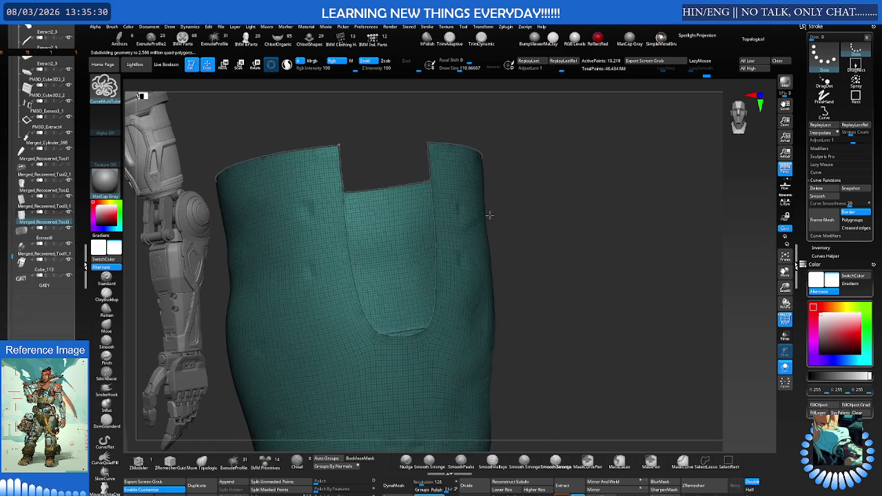
pyautogui.hotkey('ctrl', 'z')
pyautogui.hotkey('ctrl', 'z')
pyautogui.hotkey('ctrl', 'z')
pyautogui.hotkey('ctrl', 'z')
pyautogui.hotkey('ctrl', 'z')
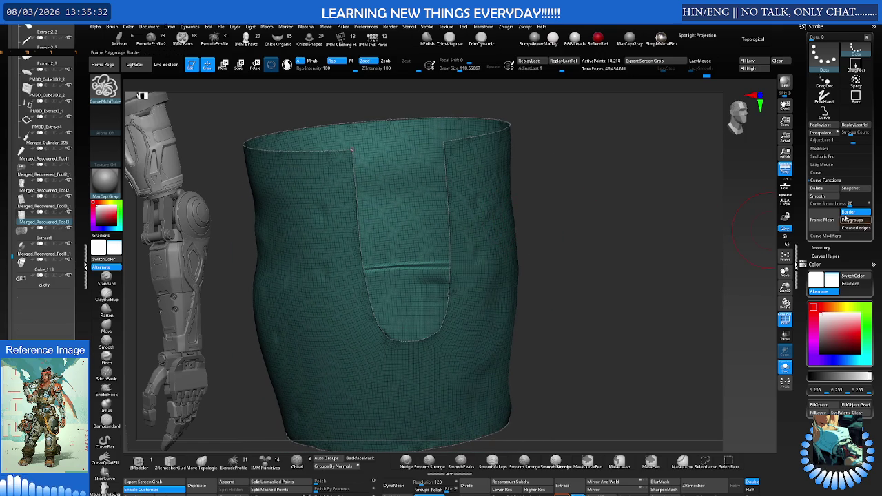
pyautogui.hotkey('ctrl', 'z')
pyautogui.hotkey('ctrl', 'z')
pyautogui.hotkey('ctrl', 'z')
pyautogui.hotkey('ctrl', 'z')
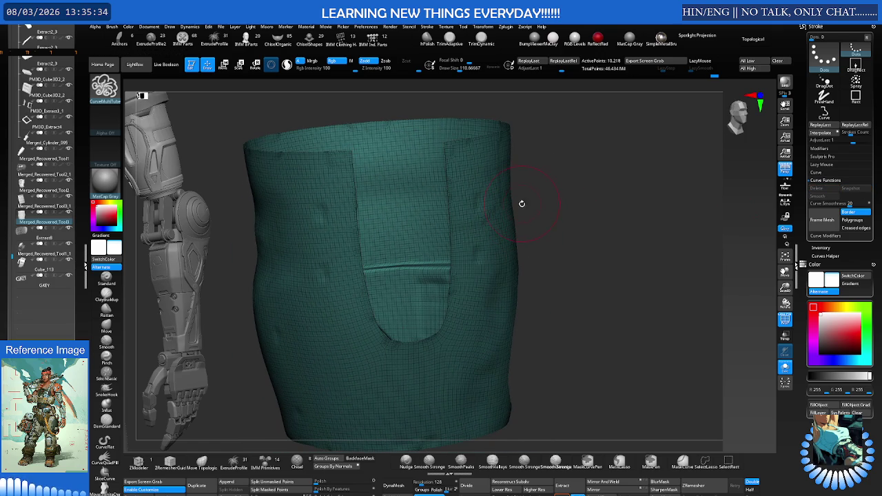
pyautogui.hotkey('ctrl', 'z')
pyautogui.hotkey('ctrl', 'z')
pyautogui.hotkey('ctrl', 'z')
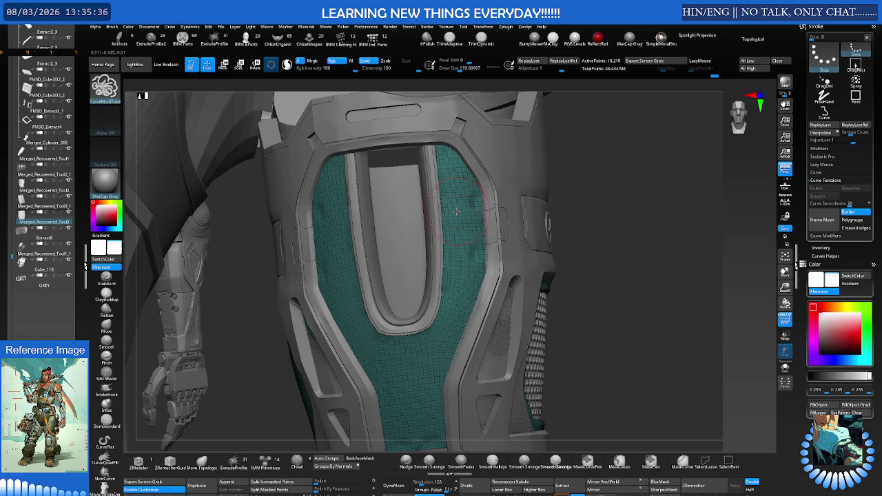
pyautogui.hotkey('ctrl', 'z')
pyautogui.hotkey('ctrl', 'z')
pyautogui.hotkey('ctrl', 'z')
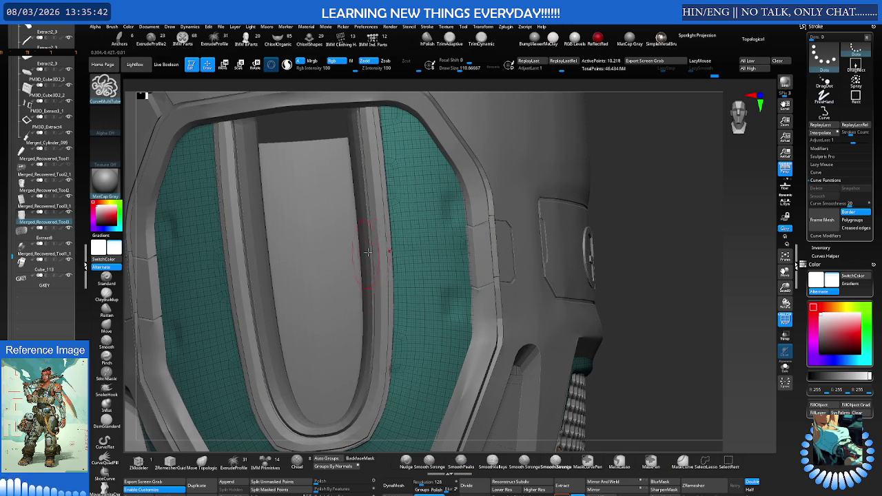
# Restore the cylinder, select PM3D_Cylinder3D1, and append a ZSphere subtool.
pyautogui.hotkey('ctrl', 'z')
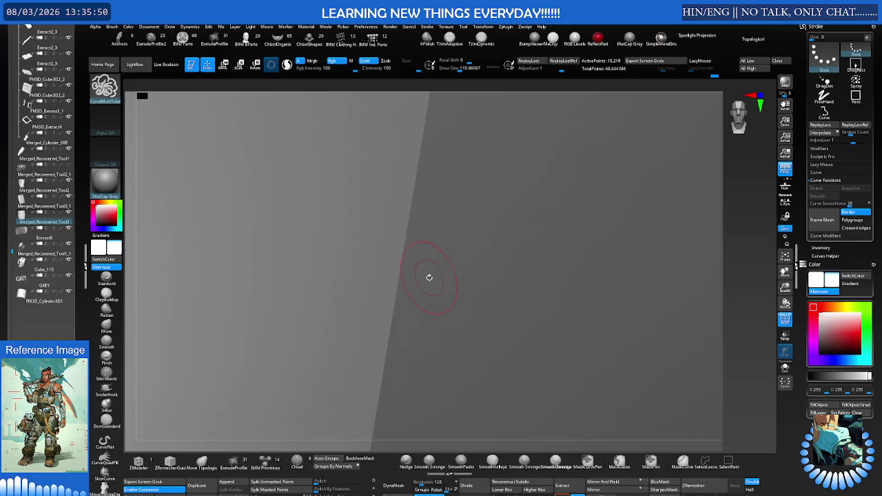
pyautogui.press('b')
pyautogui.click(495, 418)
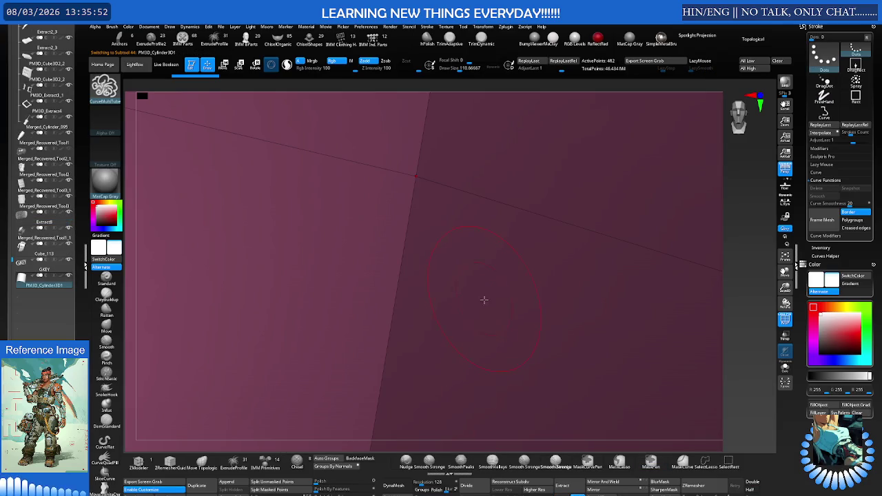
pyautogui.click(461, 318)
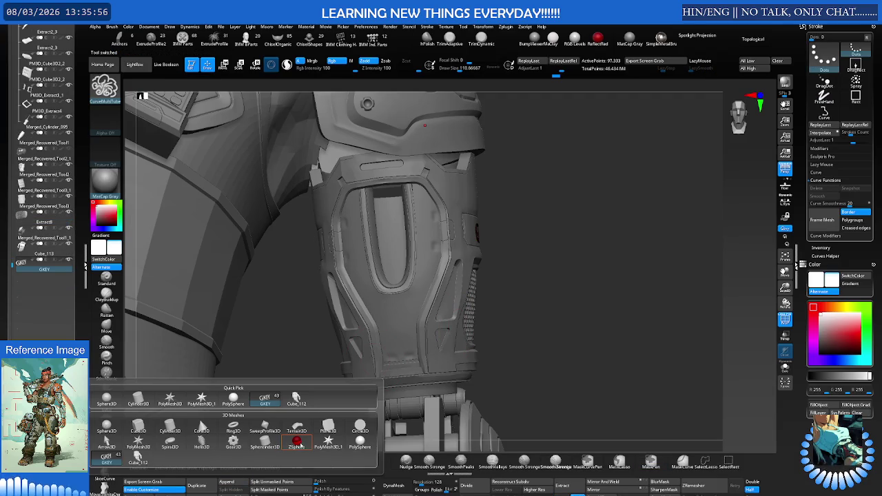
pyautogui.click(298, 441)
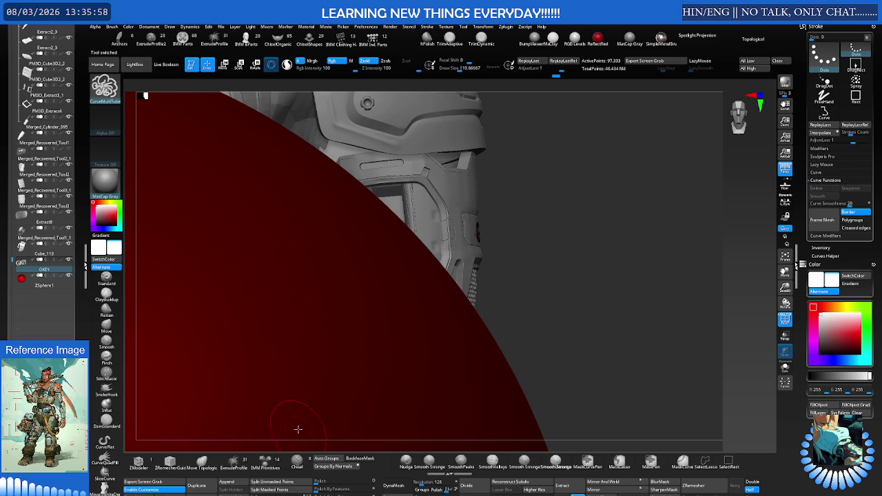
# Orbit to a side view and make ZSphere1 the active subtool with Transpose scaling.
pyautogui.scroll(-2, 207, 348)
pyautogui.scroll(-2, 449, 286)
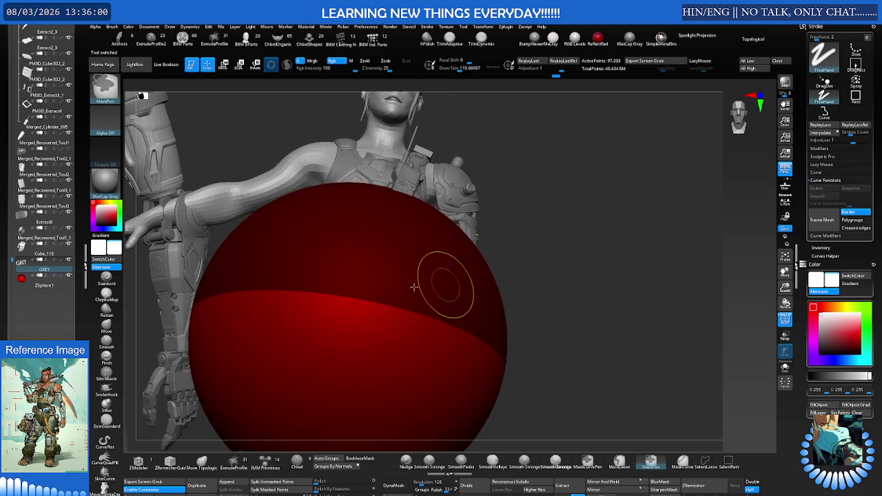
pyautogui.scroll(-2, 411, 293)
pyautogui.moveTo(410, 294); pyautogui.dragTo(458, 283, button='right')
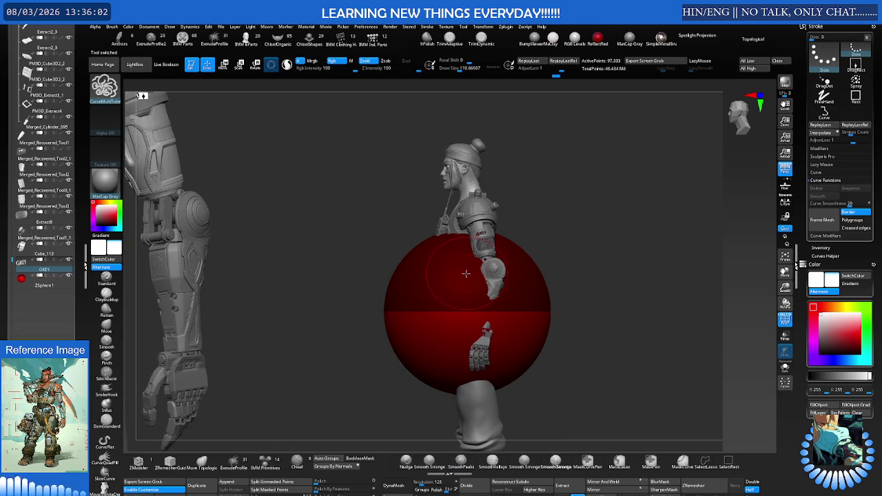
pyautogui.press('e')
pyautogui.moveTo(480, 228); pyautogui.dragTo(456, 405, button='right')
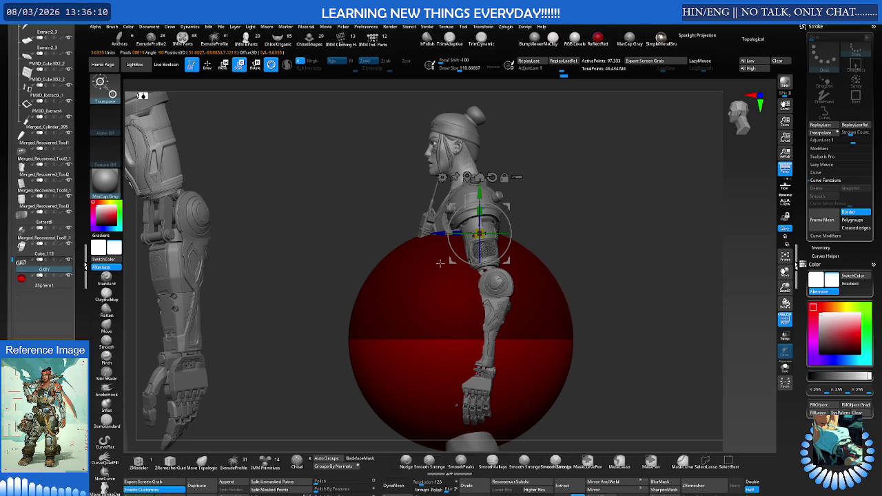
pyautogui.press('n')
pyautogui.click(510, 420)
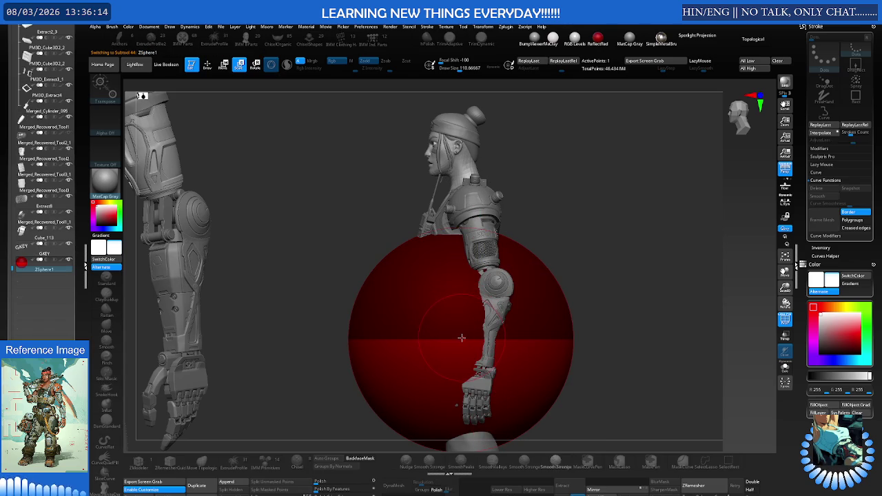
# Shrink the red ZSphere into a small sphere over the hips.
pyautogui.moveTo(462, 330); pyautogui.dragTo(485, 312, button='right')
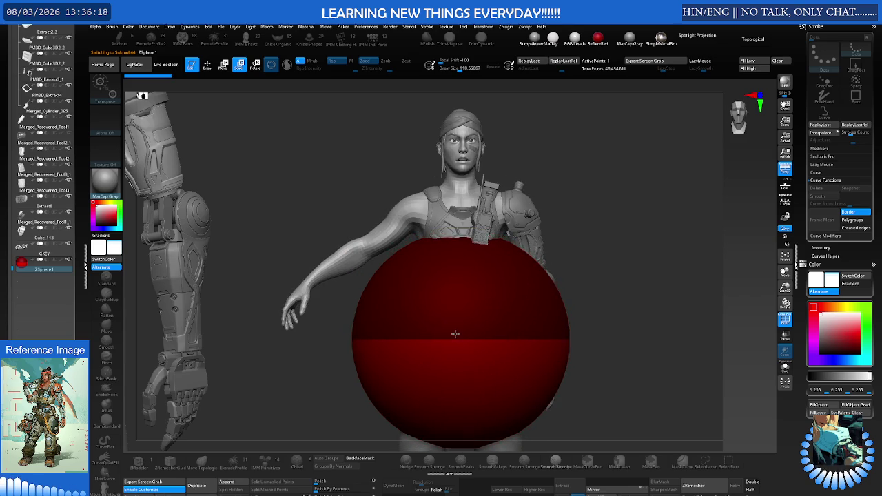
pyautogui.moveTo(461, 340); pyautogui.dragTo(265, 261)
pyautogui.moveTo(456, 333); pyautogui.dragTo(301, 279)
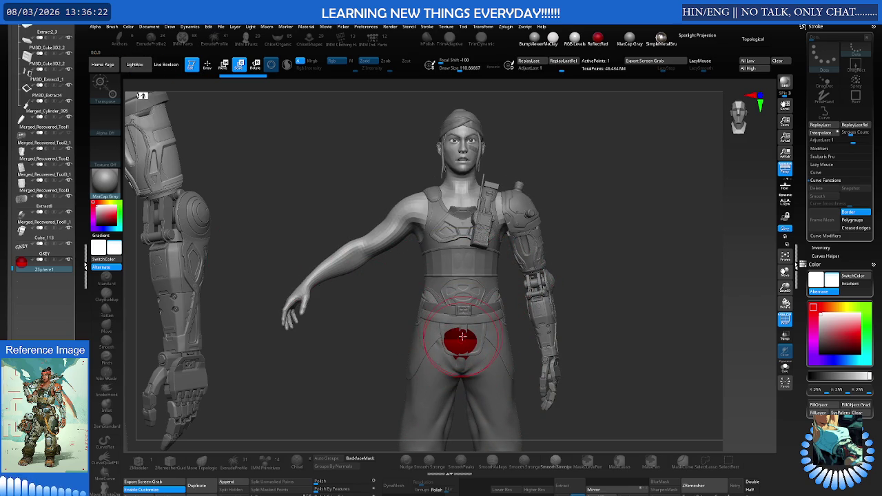
pyautogui.moveTo(473, 324); pyautogui.dragTo(472, 339)
pyautogui.moveTo(470, 318)
pyautogui.mouseDown(button='right')
pyautogui.moveTo(462, 235)
pyautogui.moveTo(436, 263)
pyautogui.mouseUp(button='right')
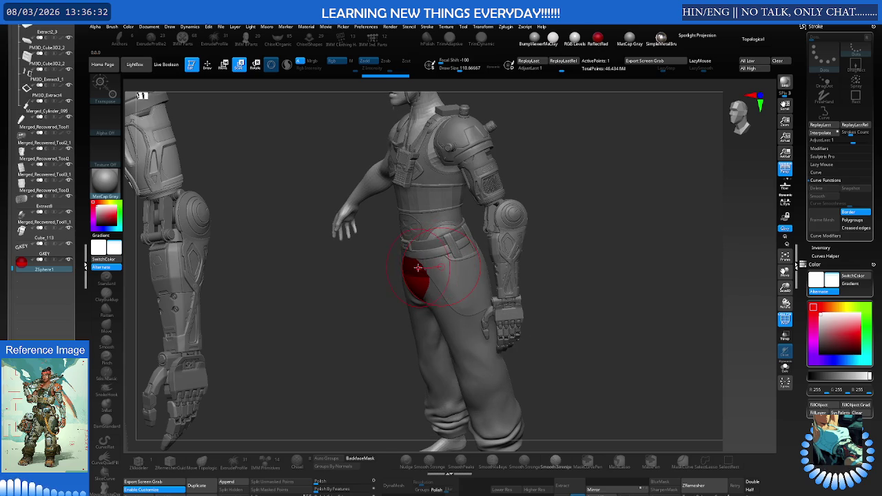
# Solo the ZSphere, face it front, and resize it slightly.
pyautogui.hotkey('alt', 's')
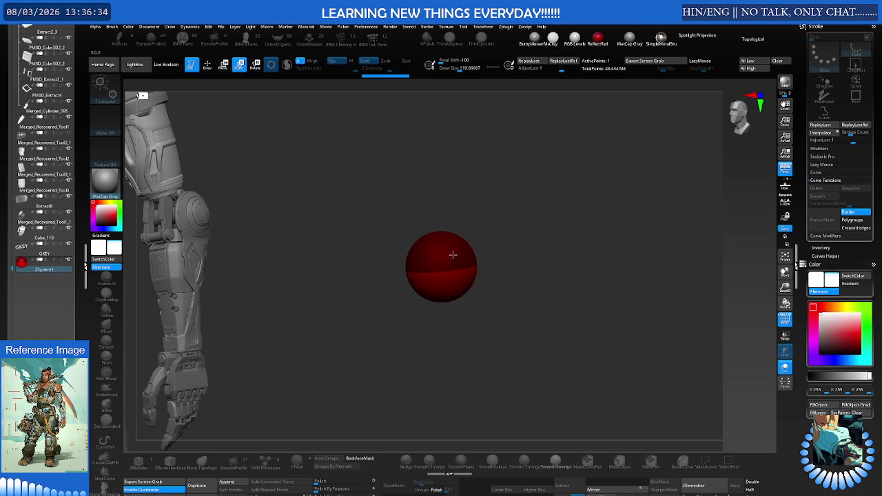
pyautogui.moveTo(443, 281); pyautogui.dragTo(434, 241, button='right')
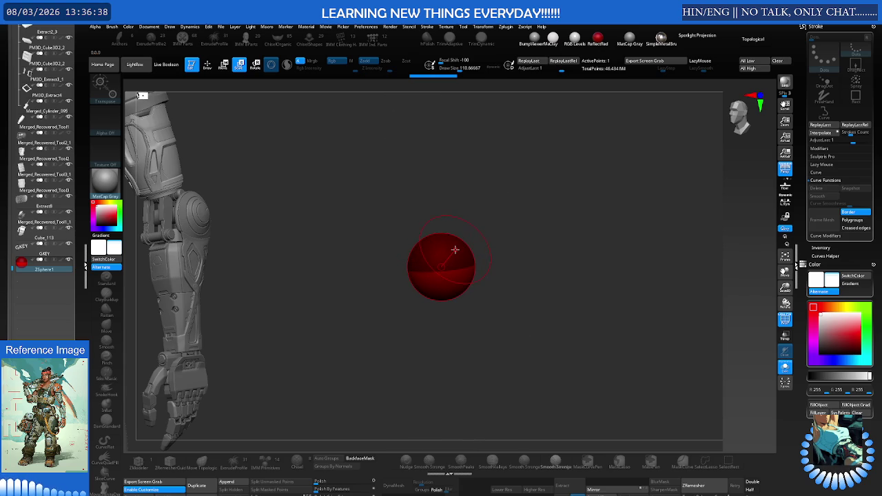
pyautogui.moveTo(450, 263)
pyautogui.mouseDown(button='right')
pyautogui.moveTo(473, 252)
pyautogui.moveTo(418, 261)
pyautogui.moveTo(419, 243)
pyautogui.moveTo(408, 245)
pyautogui.moveTo(412, 231)
pyautogui.mouseUp(button='right')
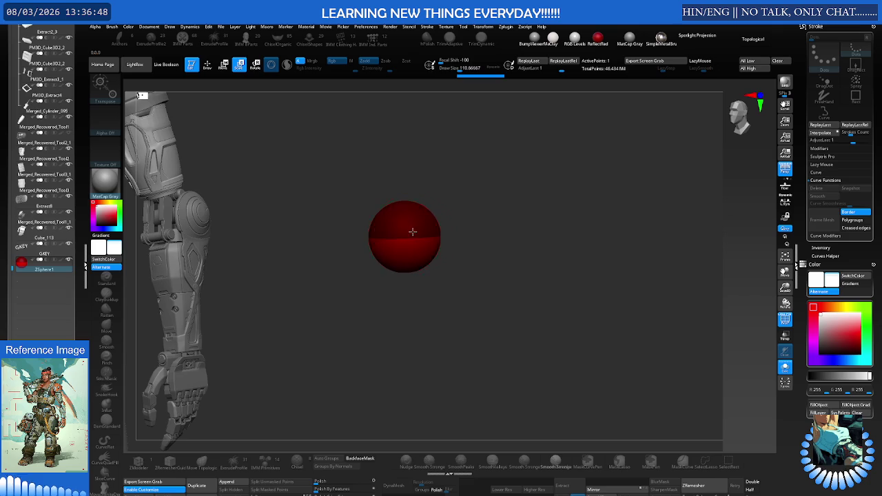
pyautogui.moveTo(406, 237); pyautogui.dragTo(407, 255, button='right')
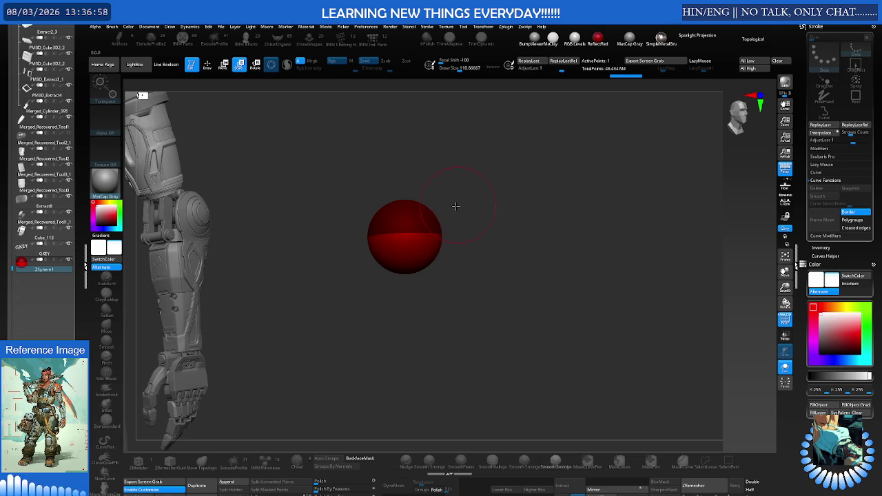
pyautogui.moveTo(407, 244); pyautogui.dragTo(402, 218)
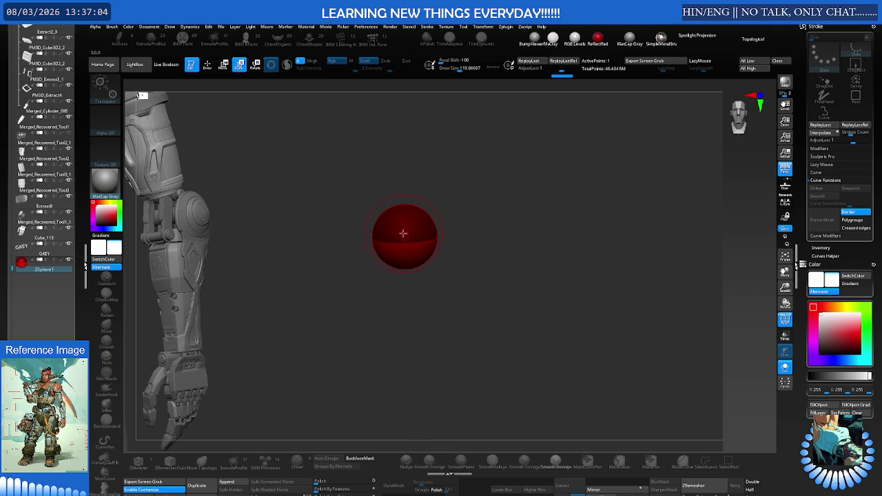
# Pull a link from the ZSphere centre, then delete the ZSphere subtool and confirm.
pyautogui.moveTo(406, 239)
pyautogui.mouseDown()
pyautogui.moveTo(422, 205)
pyautogui.moveTo(407, 202)
pyautogui.mouseUp()
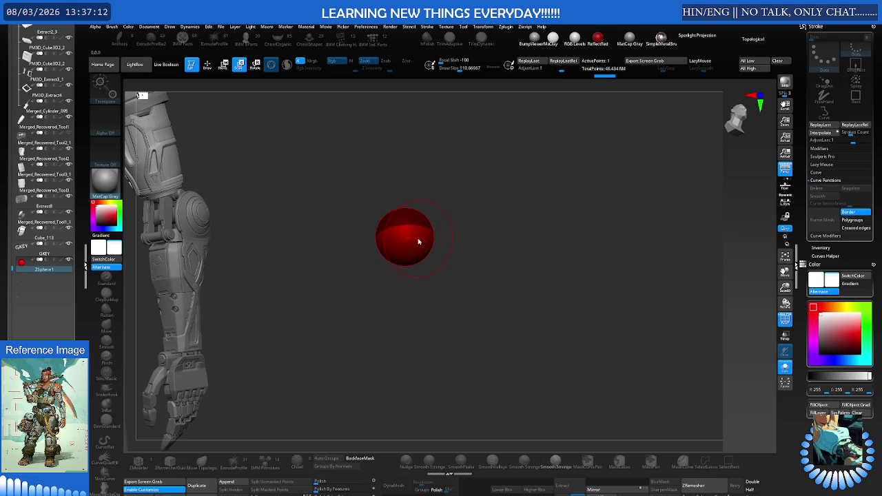
pyautogui.press('Delete')
pyautogui.click(395, 253)
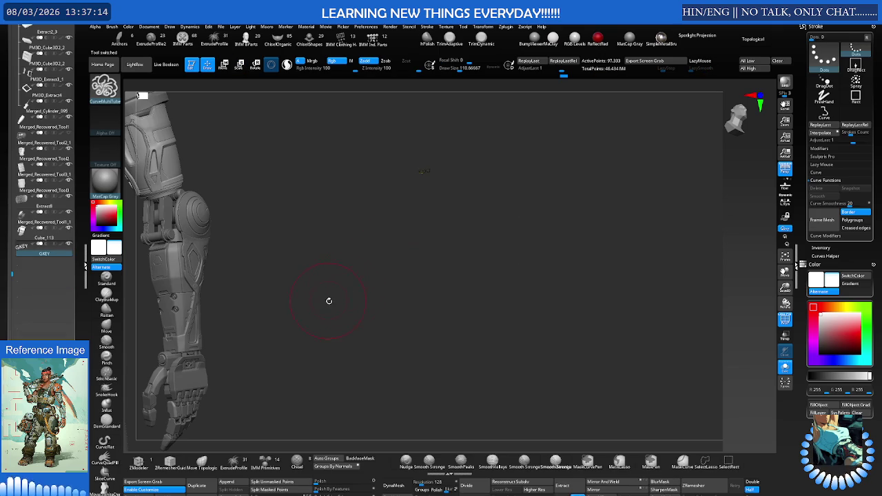
# Turn the character to a front view and append a Cylinder3D from the 3D Meshes list.
pyautogui.moveTo(374, 267); pyautogui.dragTo(266, 368)
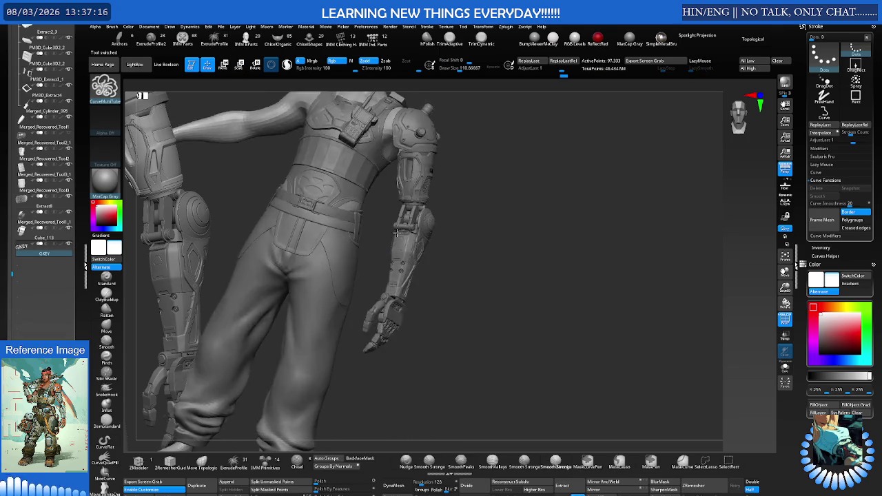
pyautogui.click(231, 482)
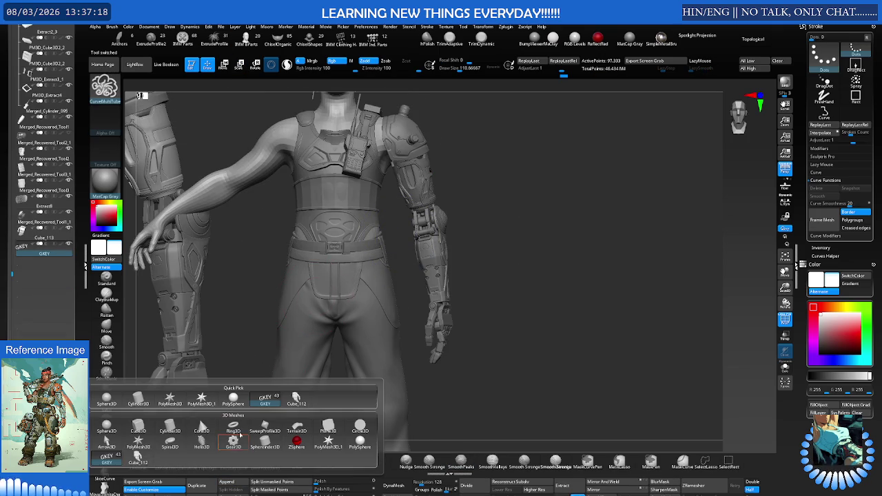
pyautogui.click(238, 485)
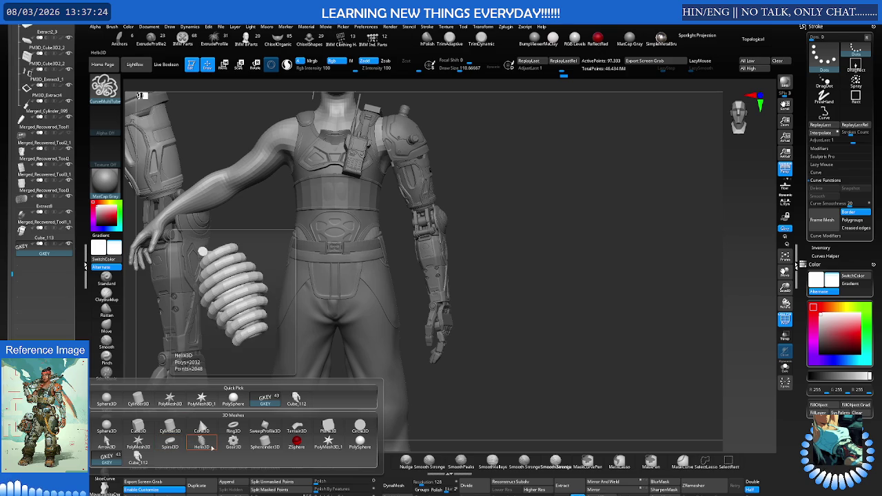
pyautogui.moveTo(201, 427)
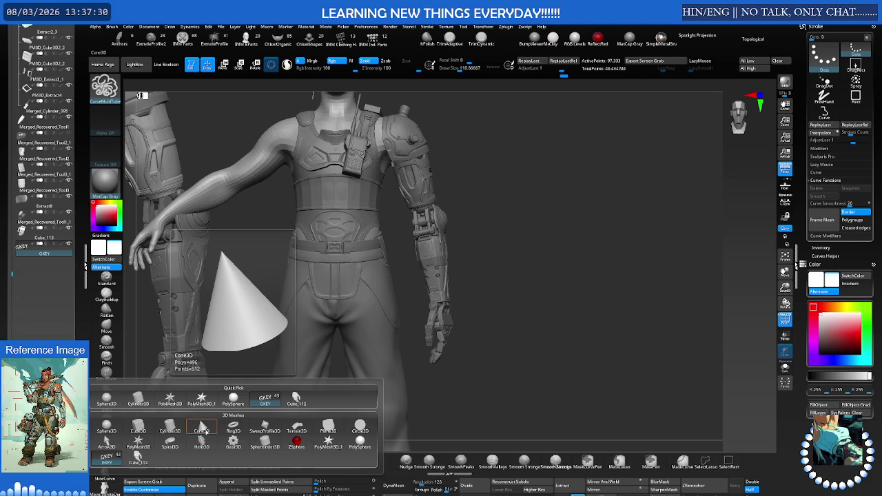
pyautogui.click(169, 429)
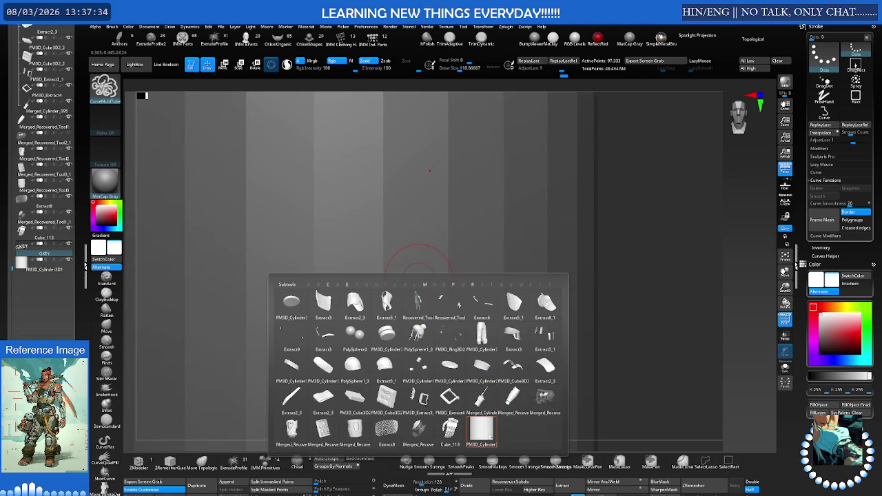
# Select the new cylinder, try and undo a 0.42 scale and a tall stretch, then reshape it shorter.
pyautogui.click(483, 431)
pyautogui.press('w')
pyautogui.moveTo(447, 254)
pyautogui.keyDown('ctrl'); pyautogui.mouseDown(button='right')
pyautogui.moveTo(230, 307)
pyautogui.moveTo(208, 305)
pyautogui.mouseUp(button='right'); pyautogui.keyUp('ctrl')
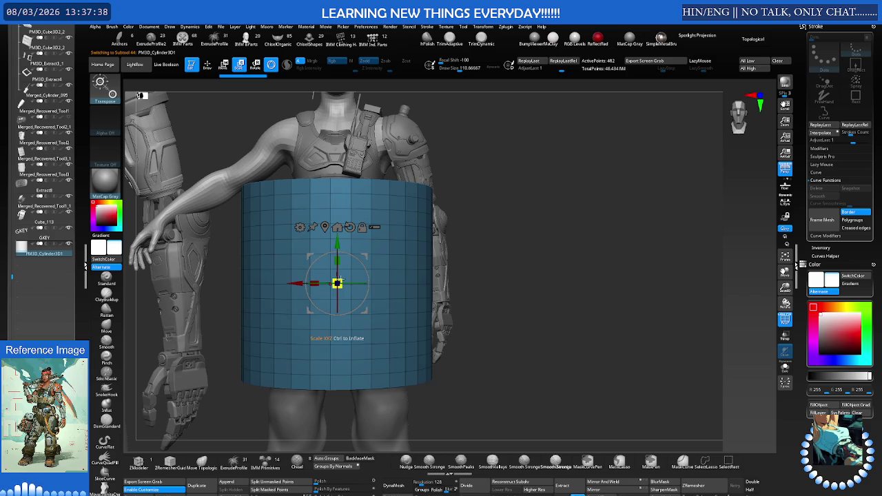
pyautogui.moveTo(337, 284); pyautogui.dragTo(273, 304)
pyautogui.hotkey('ctrl', 'z')
pyautogui.moveTo(337, 260)
pyautogui.mouseDown()
pyautogui.moveTo(373, 141)
pyautogui.moveTo(355, 211)
pyautogui.mouseUp()
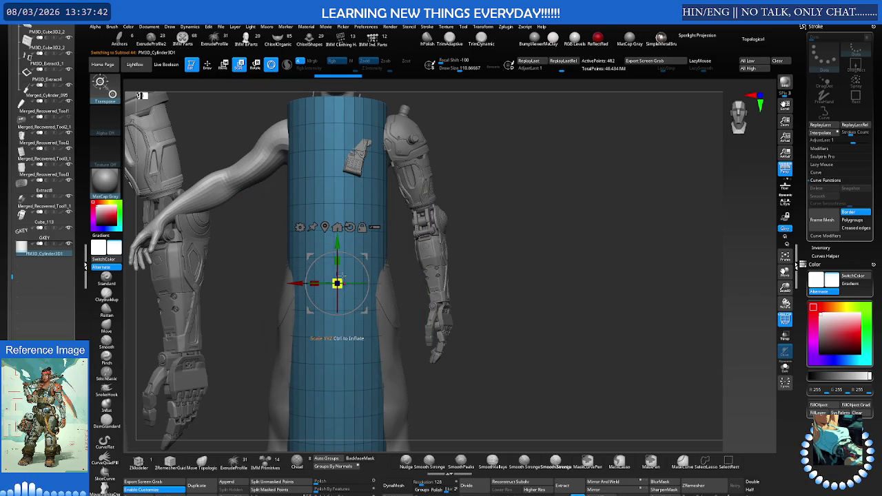
pyautogui.hotkey('ctrl', 'z')
pyautogui.moveTo(337, 261); pyautogui.dragTo(283, 308)
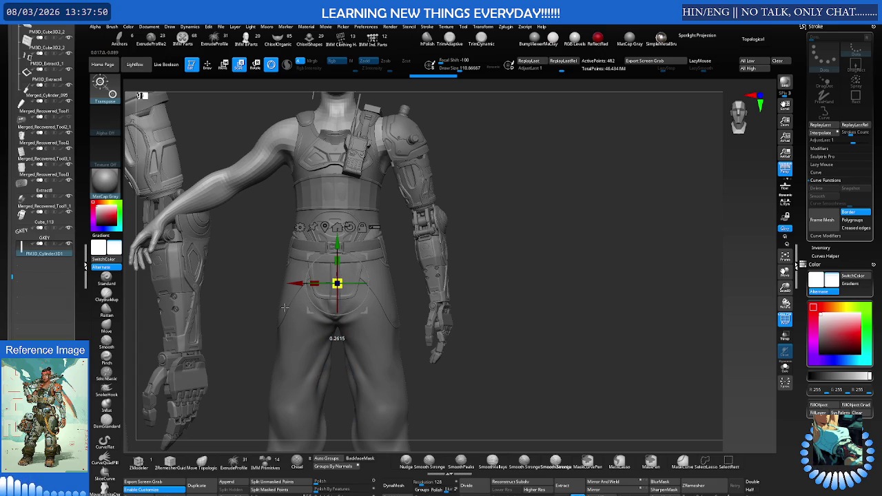
# Zoom in on the thin cylinder and shrink it further into a slim rod.
pyautogui.moveTo(358, 243)
pyautogui.mouseDown()
pyautogui.moveTo(414, 248)
pyautogui.moveTo(414, 256)
pyautogui.mouseUp()
pyautogui.keyDown('alt'); pyautogui.click(404, 200); pyautogui.keyUp('alt')
pyautogui.moveTo(524, 172)
pyautogui.keyDown('alt'); pyautogui.mouseDown()
pyautogui.moveTo(559, 147)
pyautogui.moveTo(551, 221)
pyautogui.mouseUp(); pyautogui.keyUp('alt')
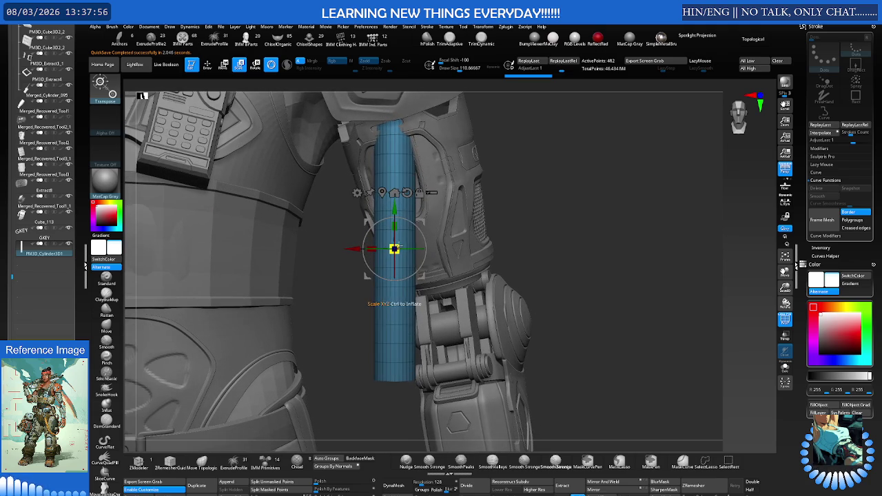
pyautogui.moveTo(394, 250); pyautogui.dragTo(365, 260)
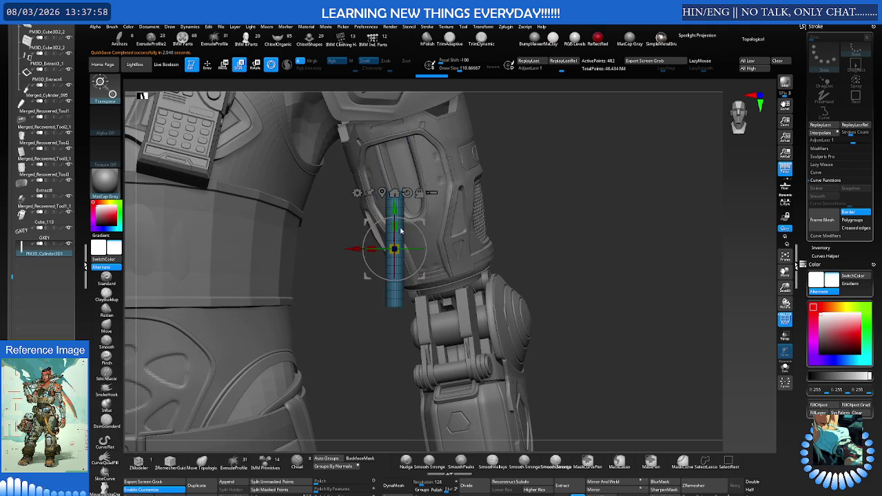
pyautogui.scroll(3, 389, 255)
pyautogui.moveTo(388, 266); pyautogui.dragTo(353, 284)
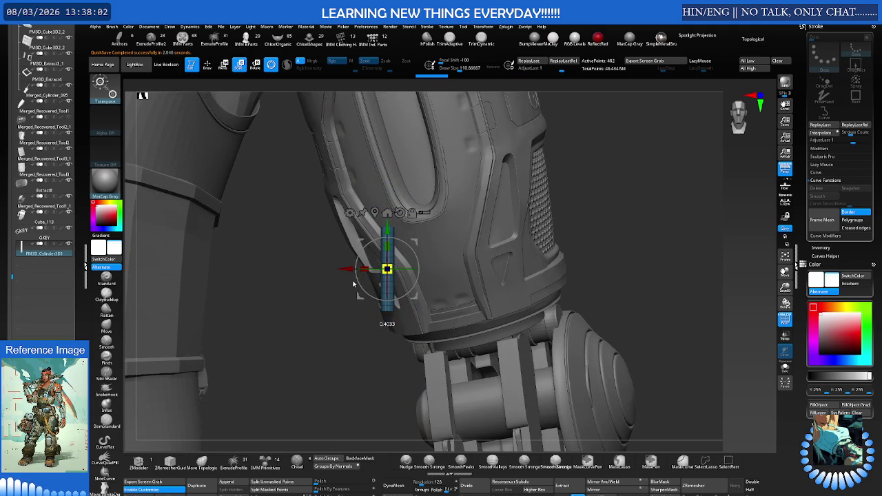
# Return to sculpt mode facing the armour panel and make Merged_Recovered_Tool2 the active subtool.
pyautogui.moveTo(353, 283); pyautogui.dragTo(498, 193)
pyautogui.press('q')
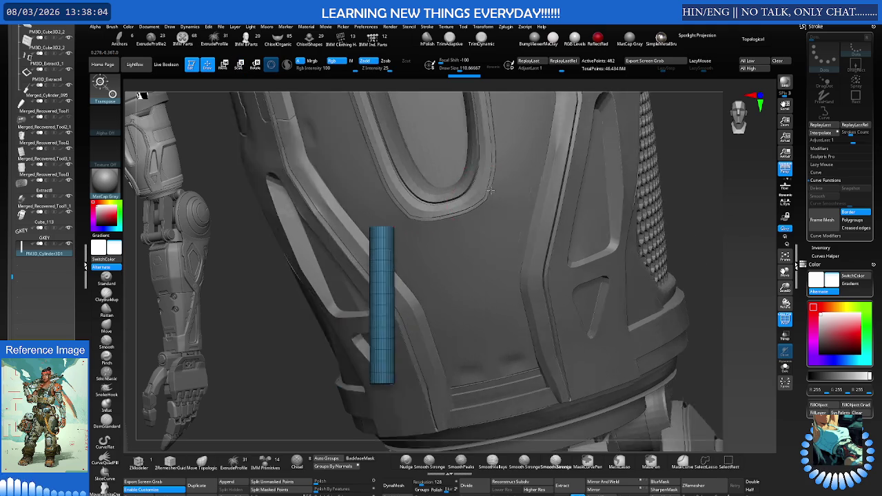
pyautogui.scroll(1, 488, 194)
pyautogui.scroll(2, 491, 201)
pyautogui.scroll(2, 494, 208)
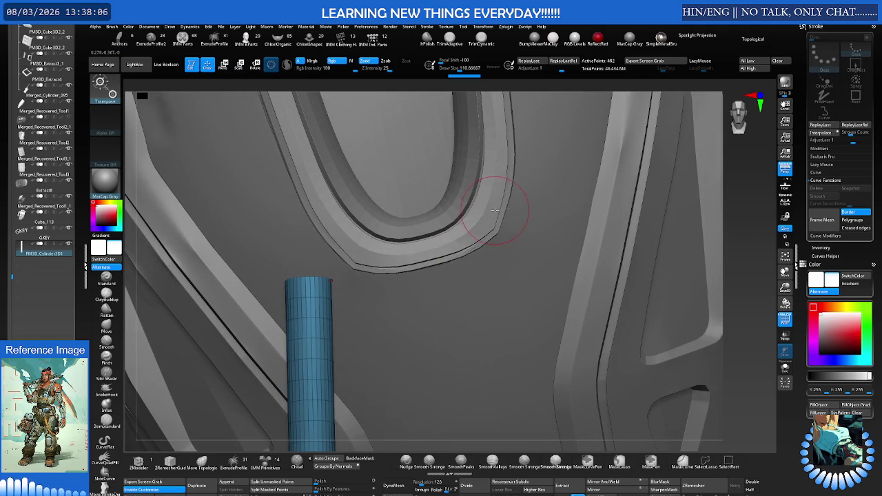
pyautogui.press('shift')
pyautogui.keyDown('alt'); pyautogui.click(491, 207); pyautogui.keyUp('alt')
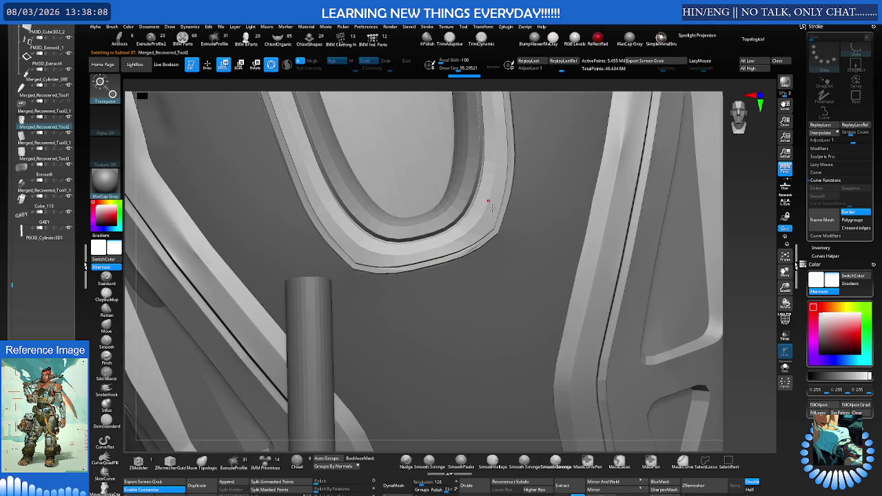
# Show the armour wireframe and set up the Move Topological brush at draw size about 497.
pyautogui.hotkey('shift', 'f')
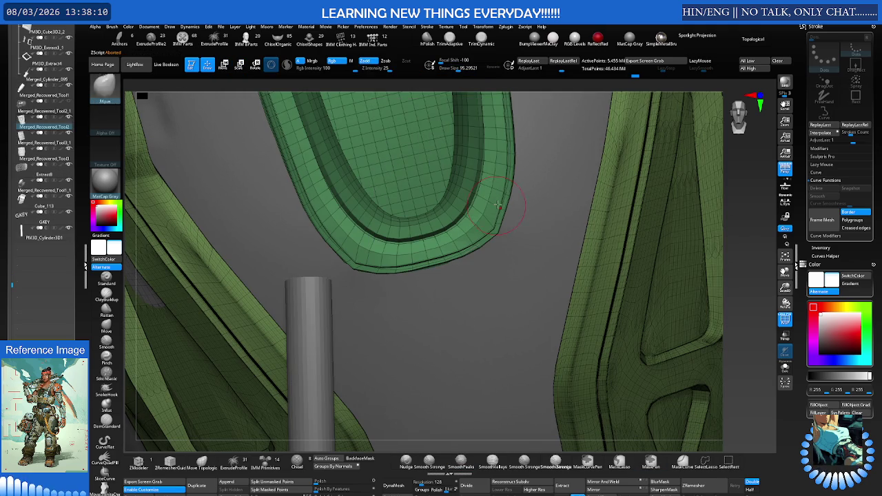
pyautogui.press('q')
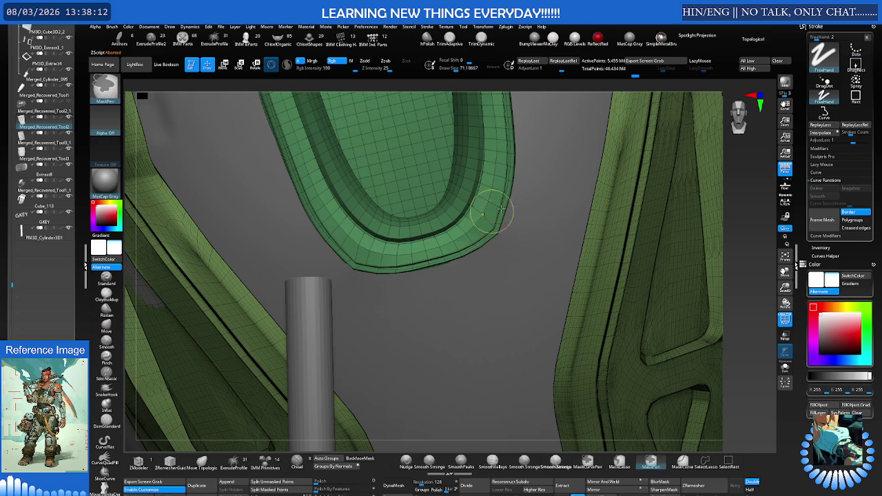
pyautogui.press('b')
pyautogui.press('m')
pyautogui.press('t')
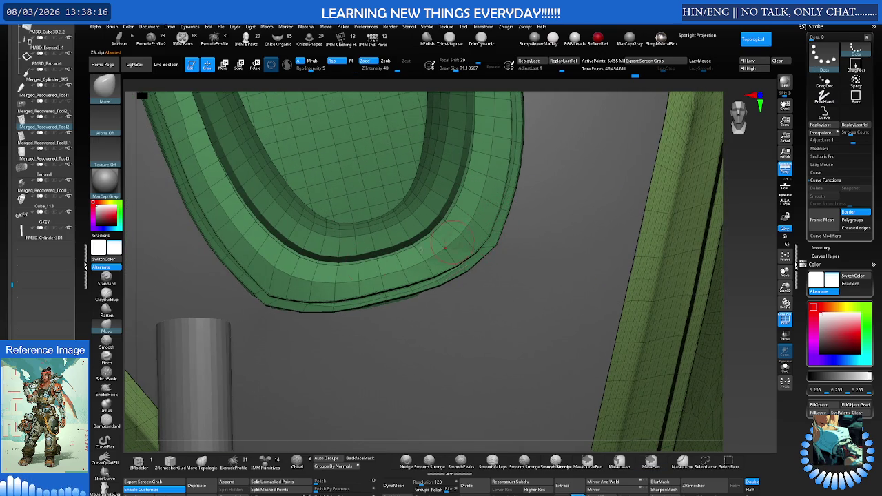
pyautogui.moveTo(269, 294); pyautogui.dragTo(286, 270, button='right')
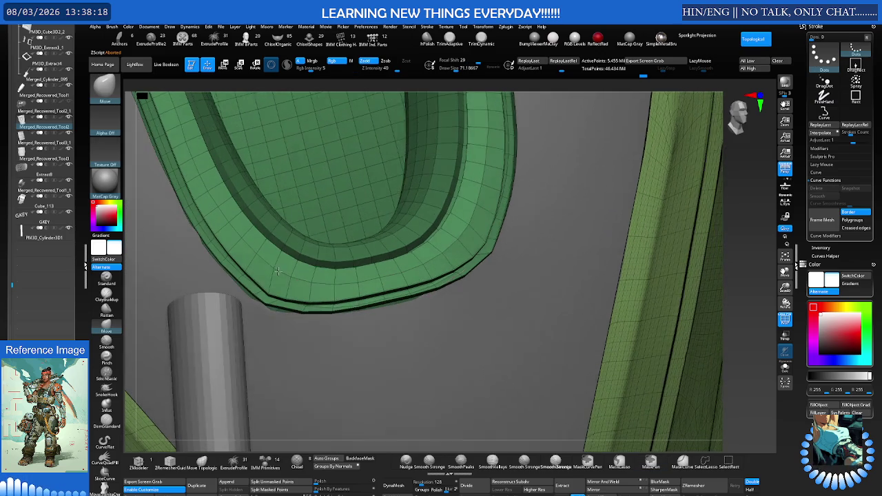
pyautogui.press('s')
pyautogui.click(299, 269)
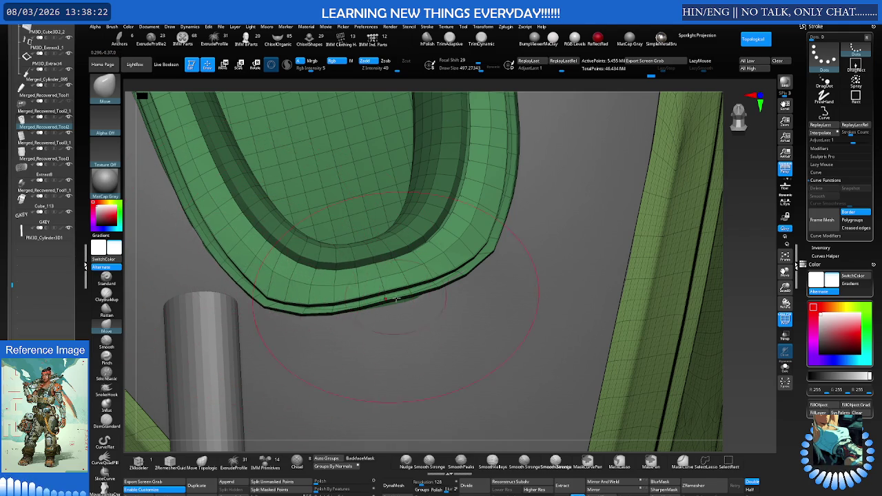
# Orbit around the green loop and reduce the brush size from 227 to about 118.8.
pyautogui.moveTo(390, 297); pyautogui.dragTo(398, 298, button='right')
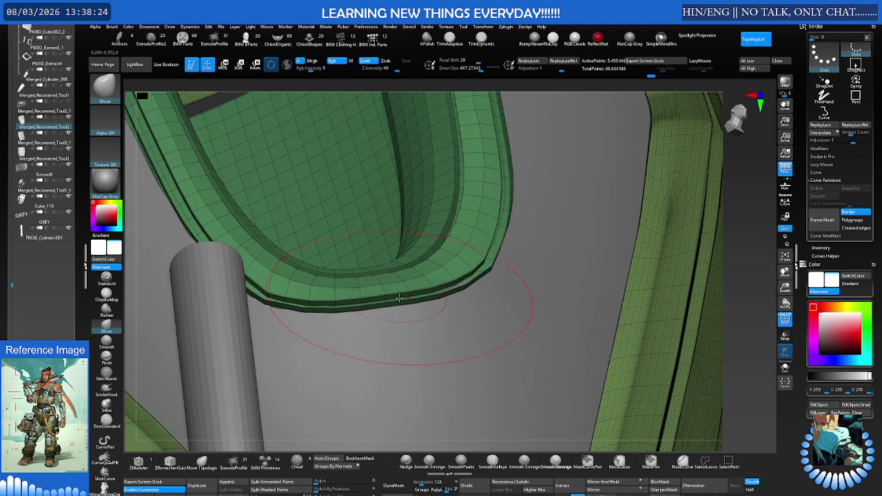
pyautogui.moveTo(398, 299); pyautogui.dragTo(400, 267, button='right')
pyautogui.moveTo(325, 256)
pyautogui.mouseDown(button='right')
pyautogui.moveTo(288, 262)
pyautogui.moveTo(348, 253)
pyautogui.mouseUp(button='right')
pyautogui.press('s')
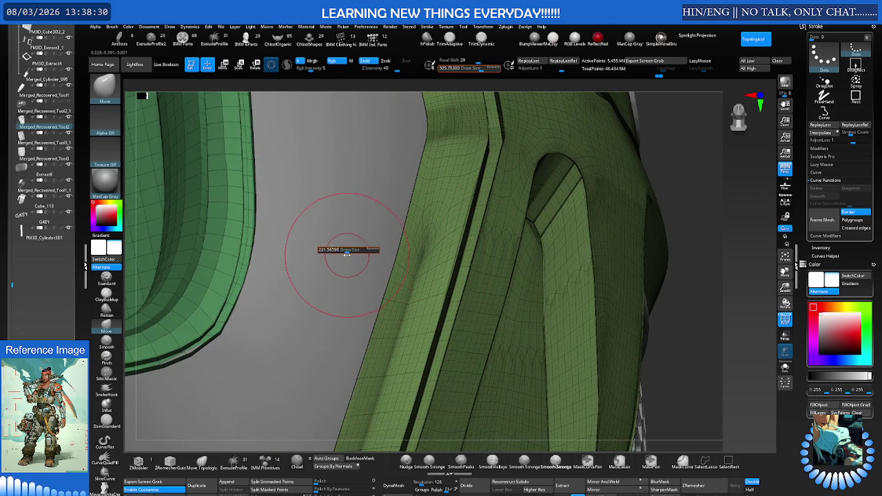
pyautogui.moveTo(347, 253); pyautogui.dragTo(269, 252)
pyautogui.moveTo(269, 253); pyautogui.dragTo(354, 249, button='right')
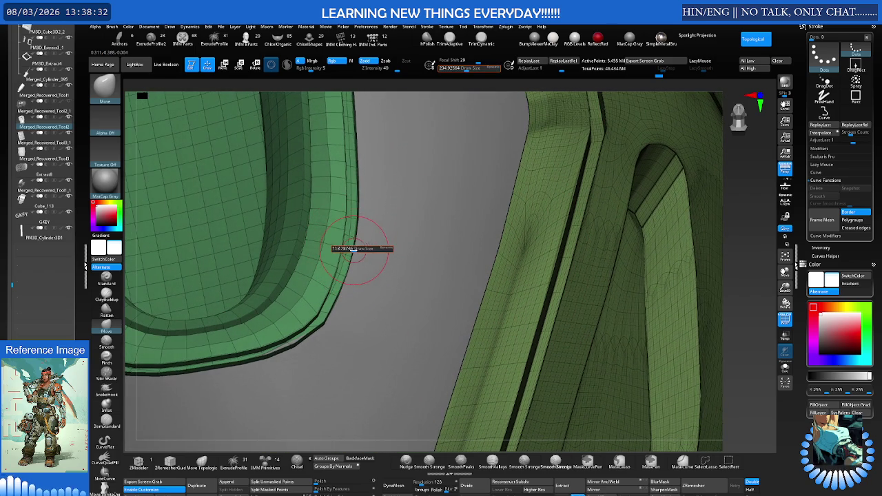
pyautogui.moveTo(353, 250); pyautogui.dragTo(351, 248)
pyautogui.moveTo(350, 248); pyautogui.dragTo(348, 245, button='right')
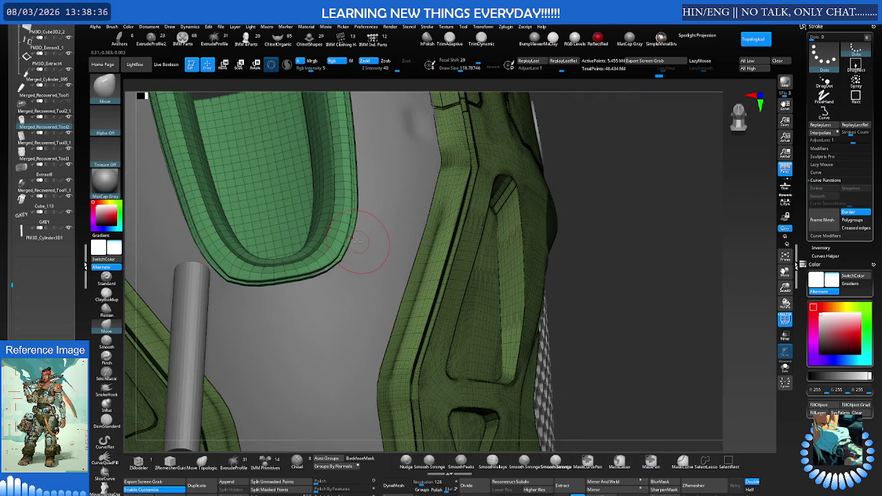
pyautogui.moveTo(351, 238)
pyautogui.mouseDown(button='right')
pyautogui.moveTo(333, 289)
pyautogui.moveTo(319, 289)
pyautogui.mouseUp(button='right')
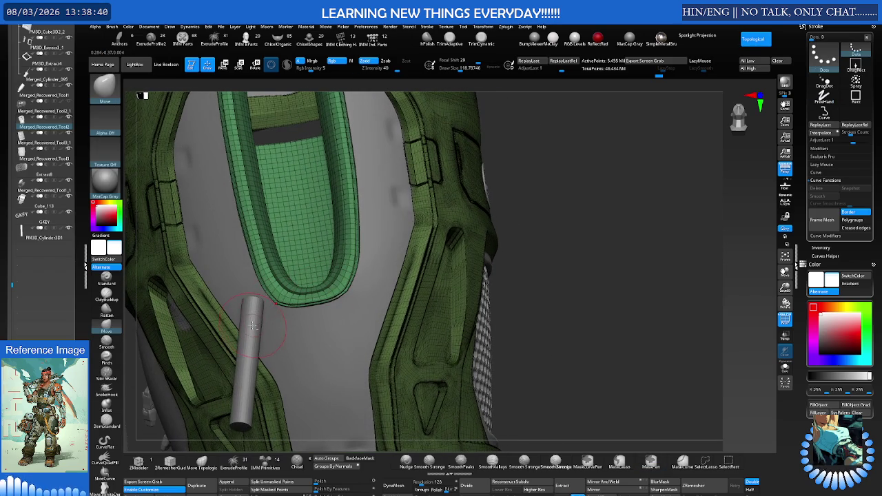
# Select the cylinder subtool and switch to the Transpose move gizmo.
pyautogui.keyDown('alt'); pyautogui.click(255, 324); pyautogui.keyUp('alt')
pyautogui.press('w')
pyautogui.moveTo(246, 361)
pyautogui.mouseDown(button='right')
pyautogui.moveTo(254, 343)
pyautogui.moveTo(234, 358)
pyautogui.moveTo(255, 342)
pyautogui.mouseUp(button='right')
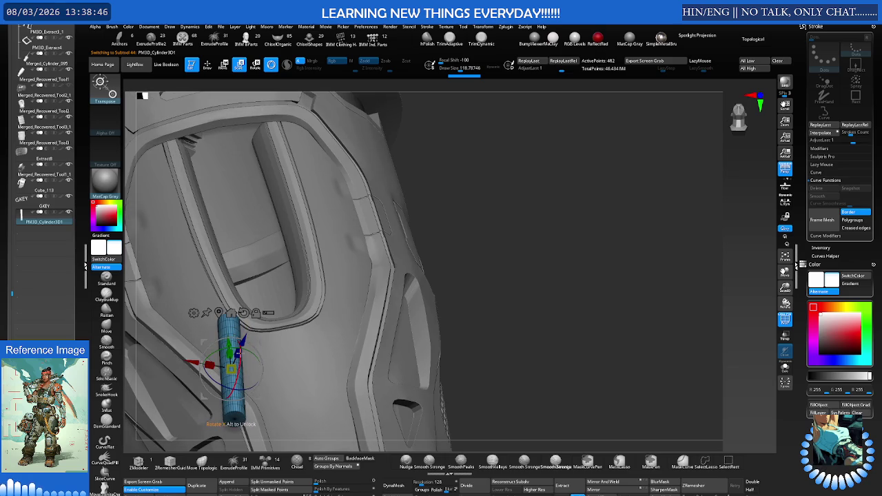
# Tilt the cylinder about its X axis and subdivide it one level.
pyautogui.moveTo(237, 353); pyautogui.dragTo(219, 382)
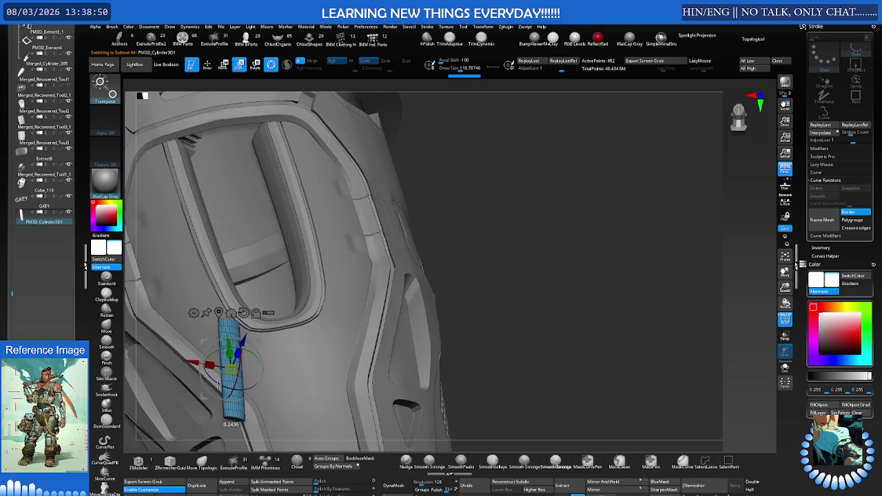
pyautogui.moveTo(231, 359); pyautogui.dragTo(248, 297, button='right')
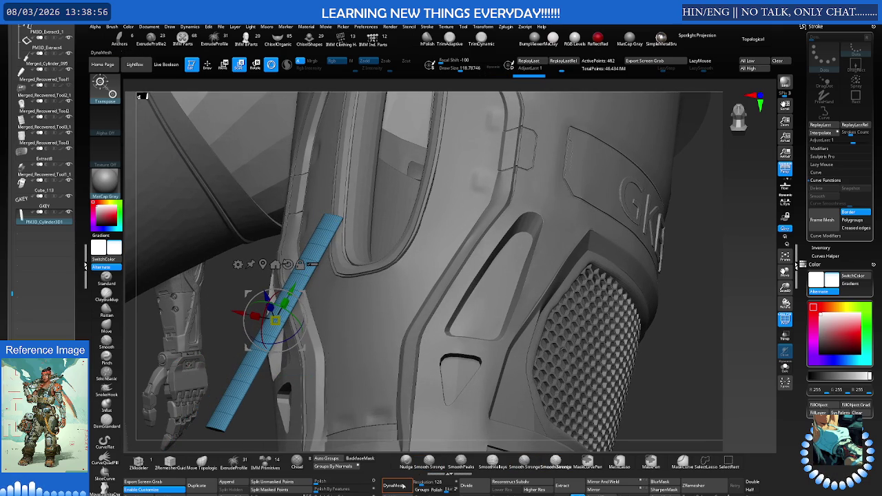
pyautogui.press('d')
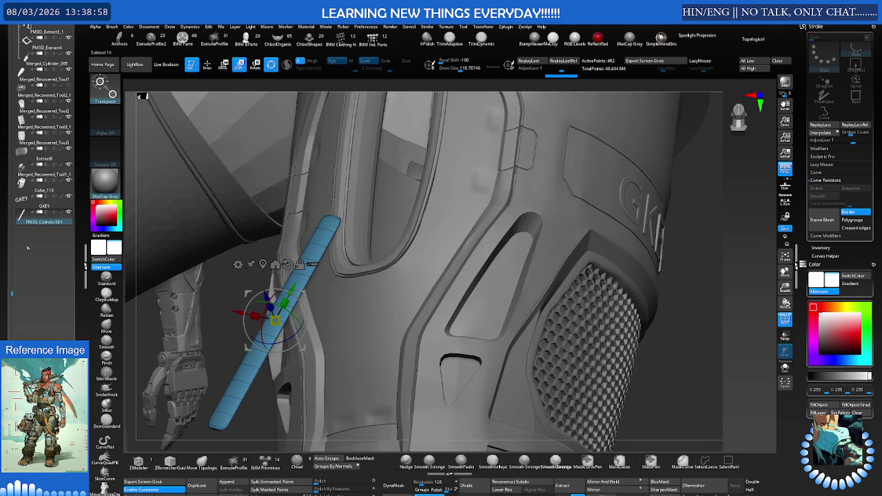
# Angle and slide the rod so it sits in the groove's left channel.
pyautogui.moveTo(7, 217); pyautogui.dragTo(5, 236)
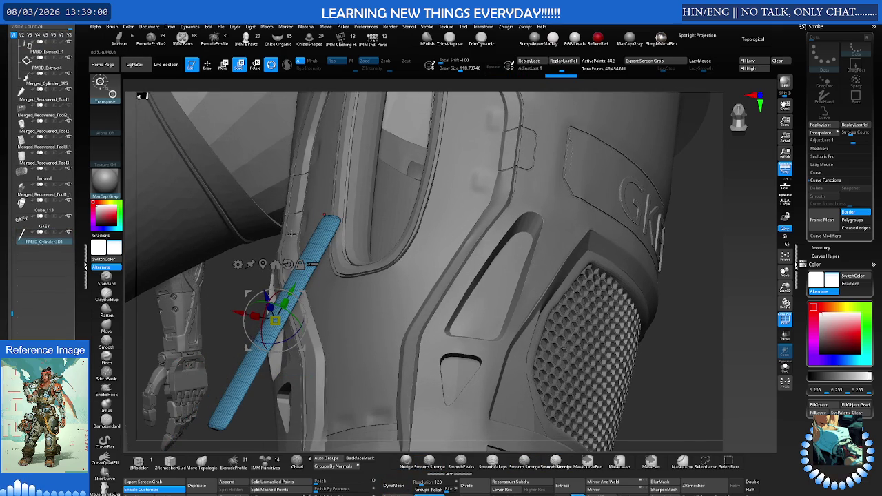
pyautogui.keyDown('shift'); pyautogui.moveTo(324, 216); pyautogui.dragTo(376, 185); pyautogui.keyUp('shift')
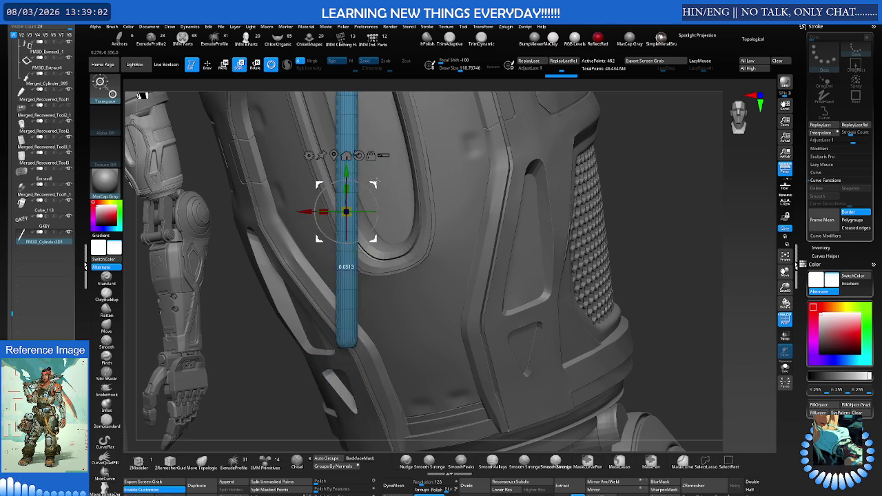
pyautogui.moveTo(376, 185); pyautogui.dragTo(372, 247, button='right')
pyautogui.moveTo(371, 245)
pyautogui.mouseDown()
pyautogui.moveTo(357, 254)
pyautogui.moveTo(326, 207)
pyautogui.moveTo(319, 214)
pyautogui.mouseUp()
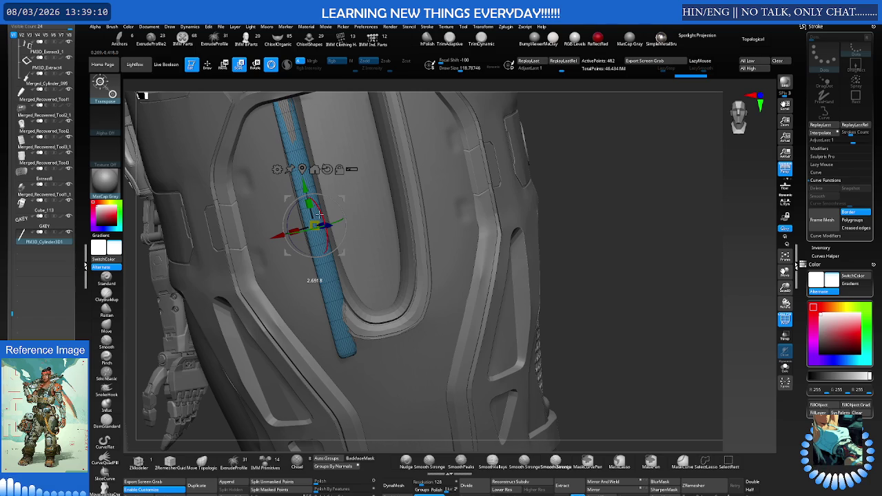
pyautogui.moveTo(329, 226); pyautogui.dragTo(330, 225)
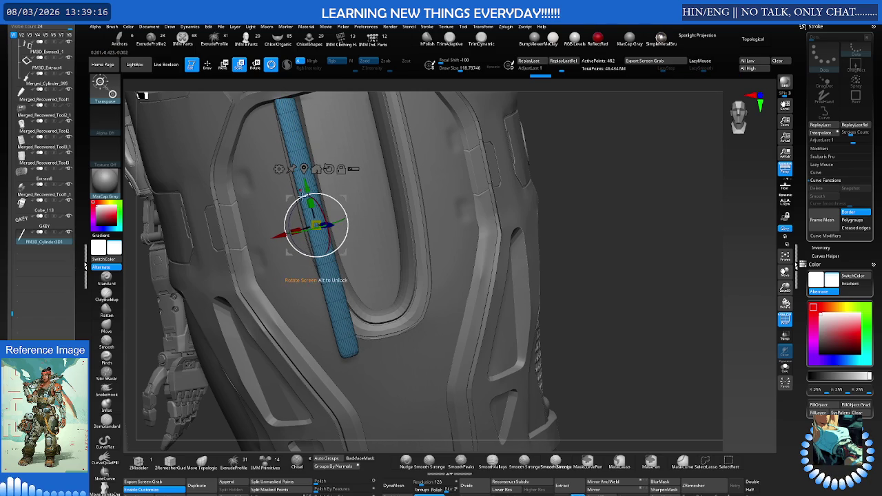
# Add a Bend Curve deformer and pull the cylinder into a deep V within the recess.
pyautogui.moveTo(300, 190); pyautogui.dragTo(302, 223, button='right')
pyautogui.click(269, 185)
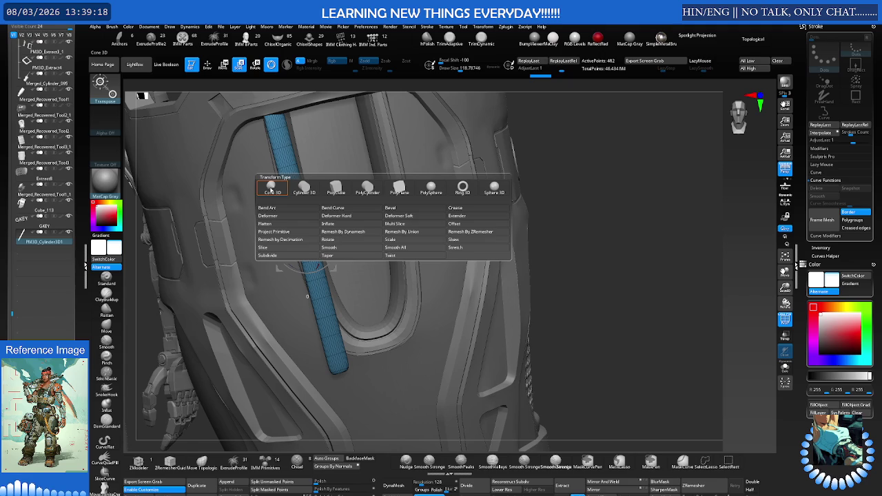
pyautogui.click(324, 216)
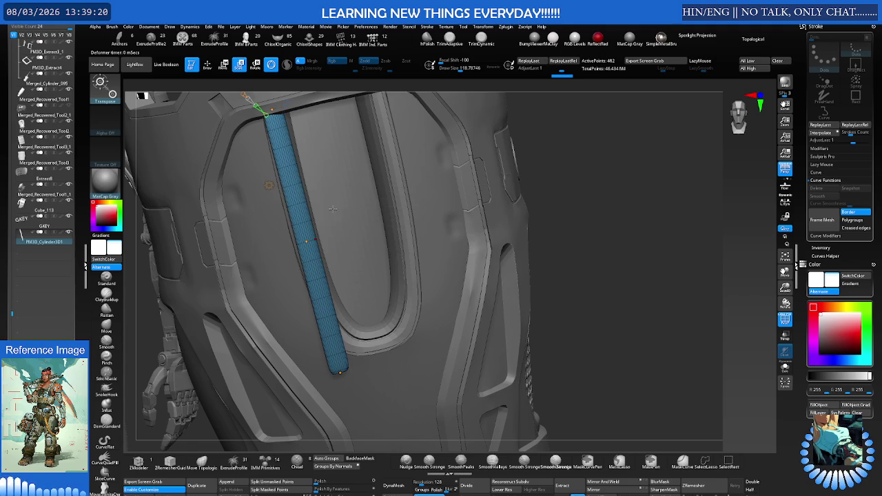
pyautogui.moveTo(345, 370)
pyautogui.mouseDown()
pyautogui.moveTo(397, 153)
pyautogui.moveTo(382, 94)
pyautogui.mouseUp()
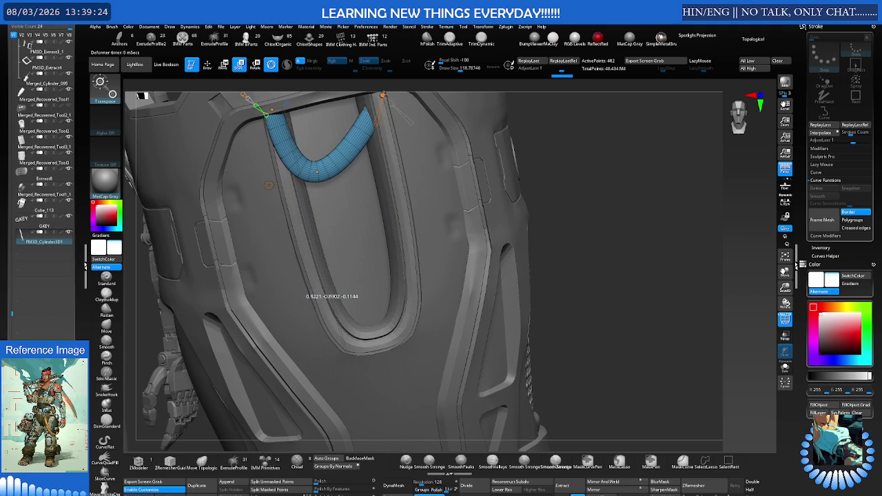
pyautogui.moveTo(316, 171); pyautogui.dragTo(379, 343)
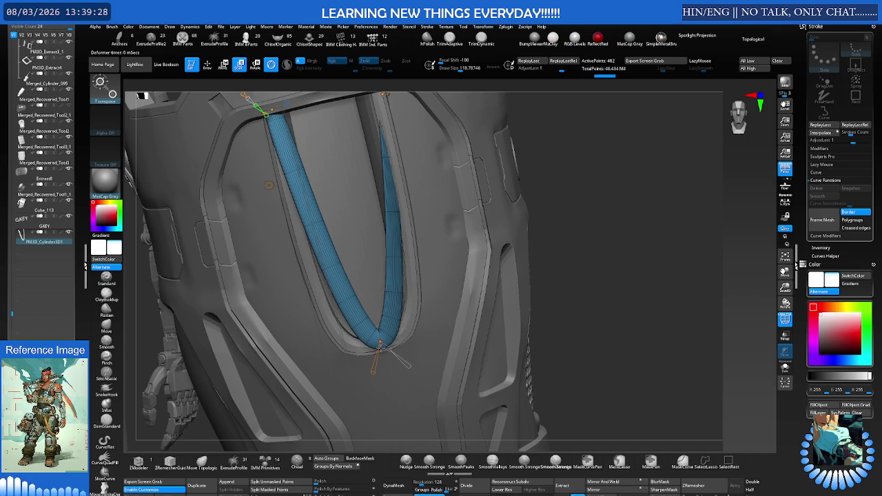
pyautogui.moveTo(379, 343); pyautogui.dragTo(382, 350)
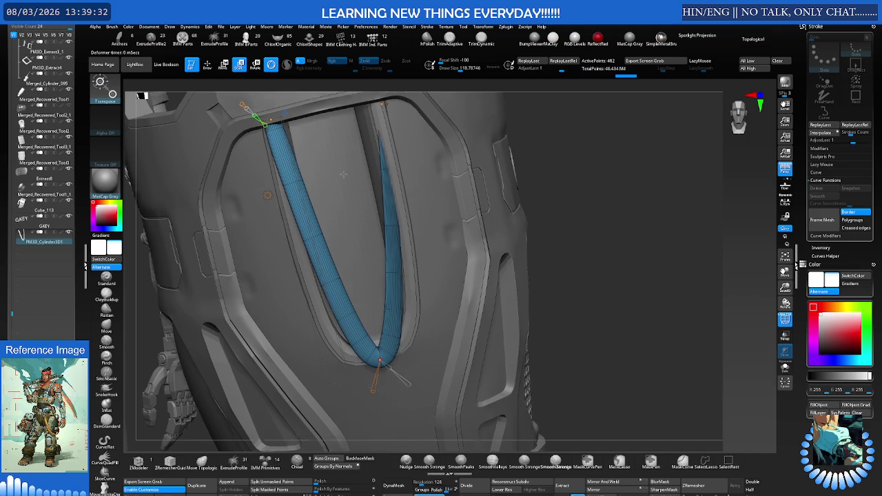
# Shape the top of the right leg and move the bottom bend point into the groove.
pyautogui.moveTo(330, 156)
pyautogui.mouseDown(button='right')
pyautogui.moveTo(379, 109)
pyautogui.moveTo(400, 109)
pyautogui.moveTo(373, 109)
pyautogui.mouseUp(button='right')
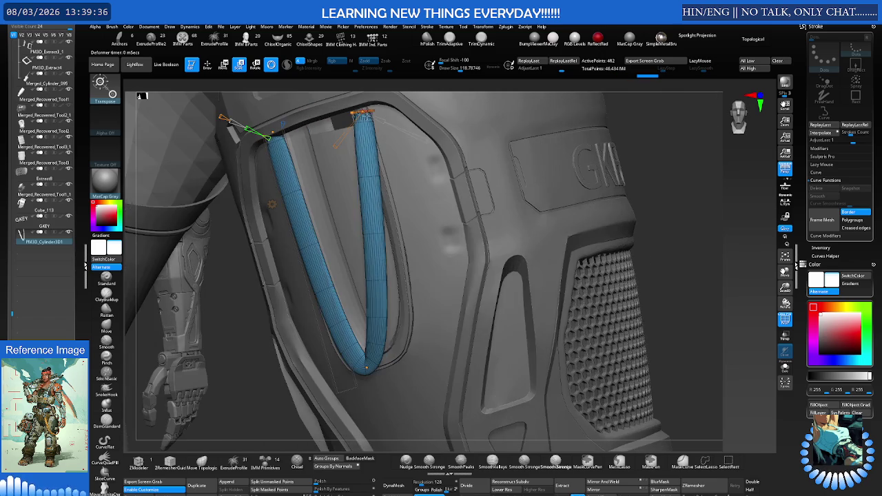
pyautogui.moveTo(370, 108); pyautogui.dragTo(373, 110)
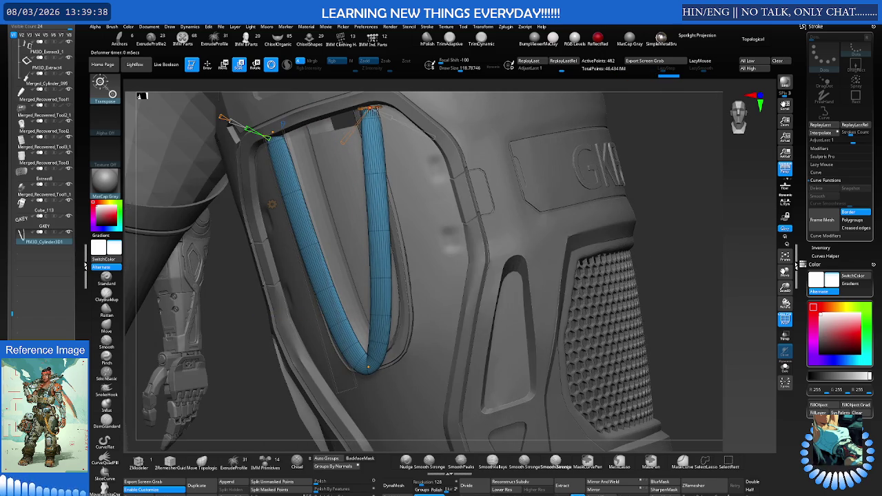
pyautogui.moveTo(372, 110); pyautogui.dragTo(393, 125, button='right')
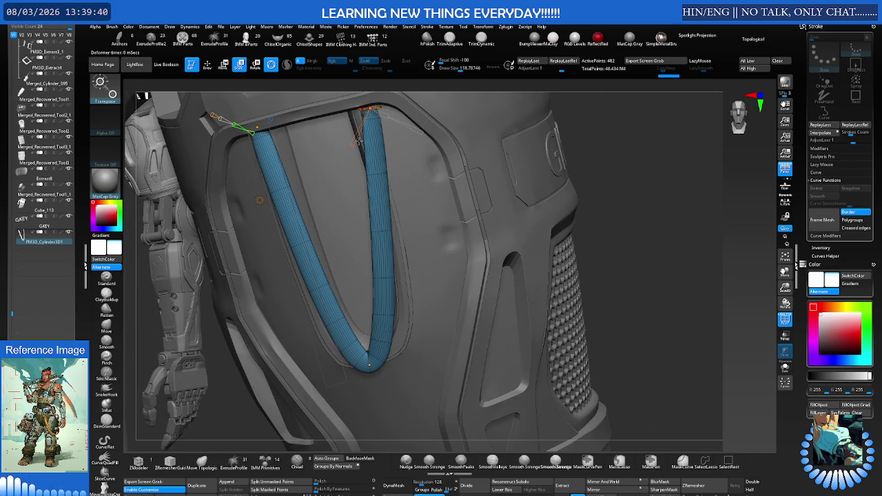
pyautogui.moveTo(352, 143); pyautogui.dragTo(350, 147)
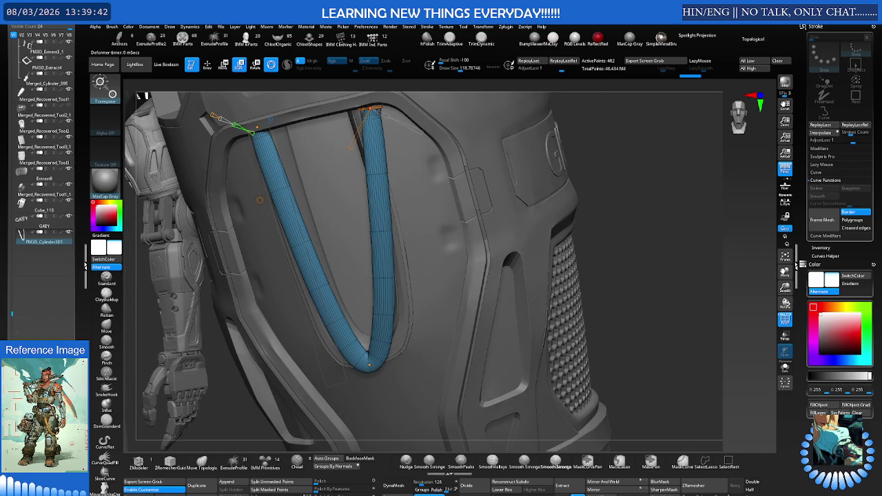
pyautogui.moveTo(376, 366); pyautogui.dragTo(372, 365)
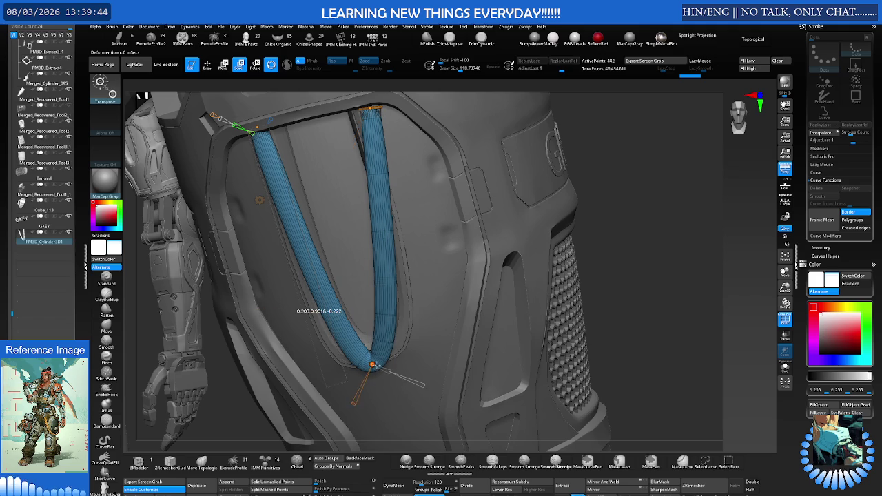
pyautogui.moveTo(372, 365)
pyautogui.mouseDown(button='right')
pyautogui.moveTo(386, 298)
pyautogui.moveTo(390, 365)
pyautogui.mouseUp(button='right')
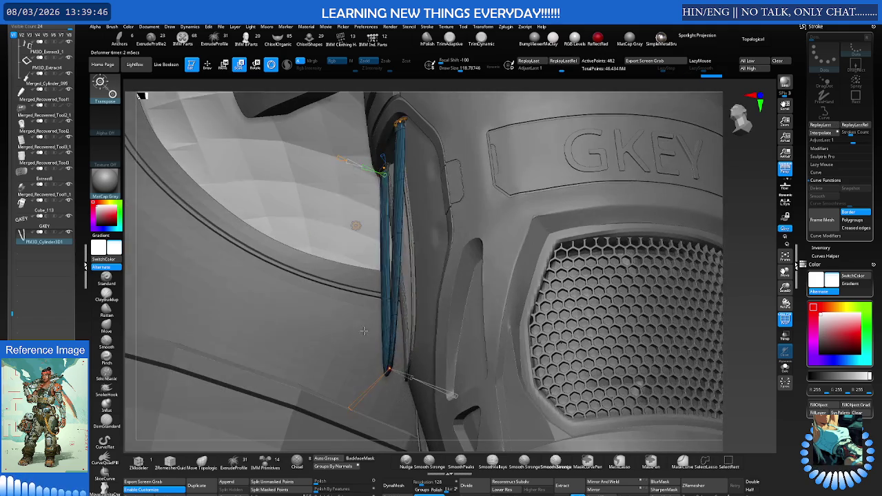
pyautogui.moveTo(389, 369); pyautogui.dragTo(413, 373)
pyautogui.moveTo(414, 372); pyautogui.dragTo(457, 317, button='right')
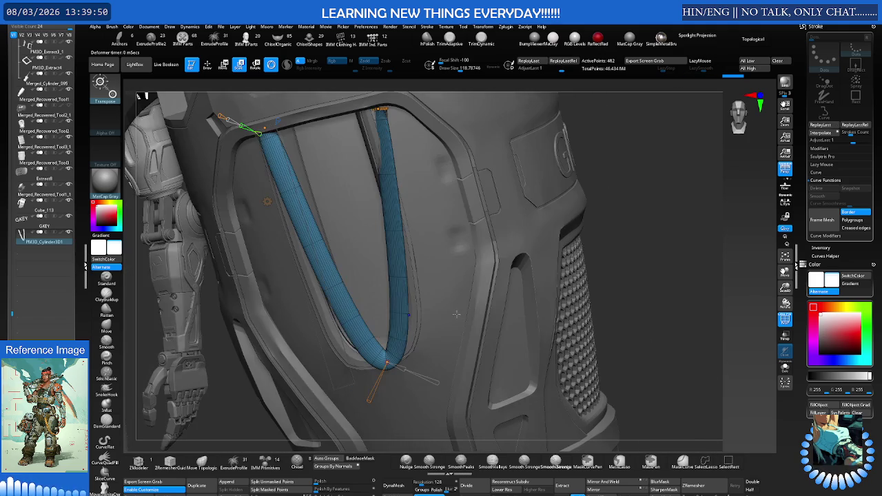
# Fine-tune both strands and the bottom bend so the tube follows the groove.
pyautogui.moveTo(414, 158); pyautogui.dragTo(395, 134, button='right')
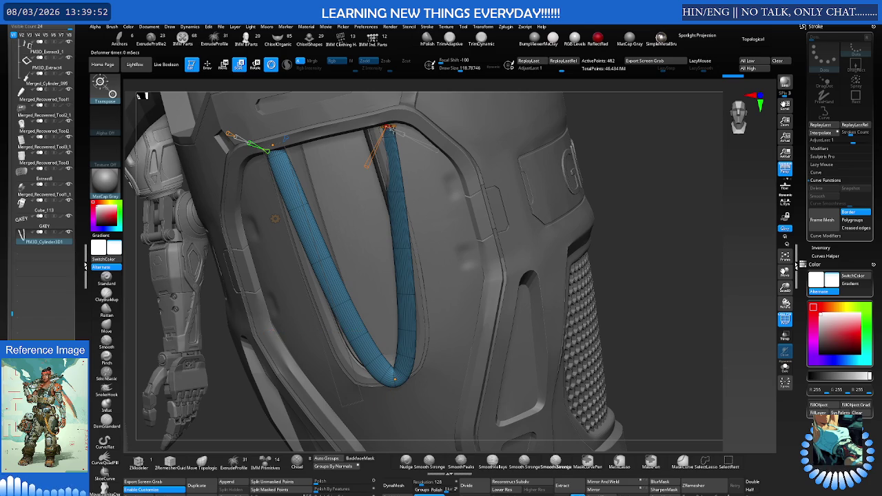
pyautogui.moveTo(369, 166); pyautogui.dragTo(369, 158)
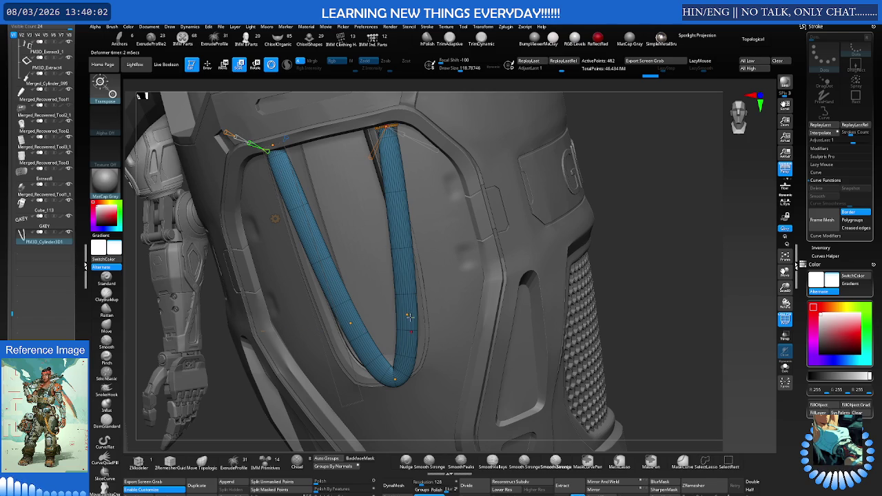
pyautogui.moveTo(407, 316); pyautogui.dragTo(429, 324)
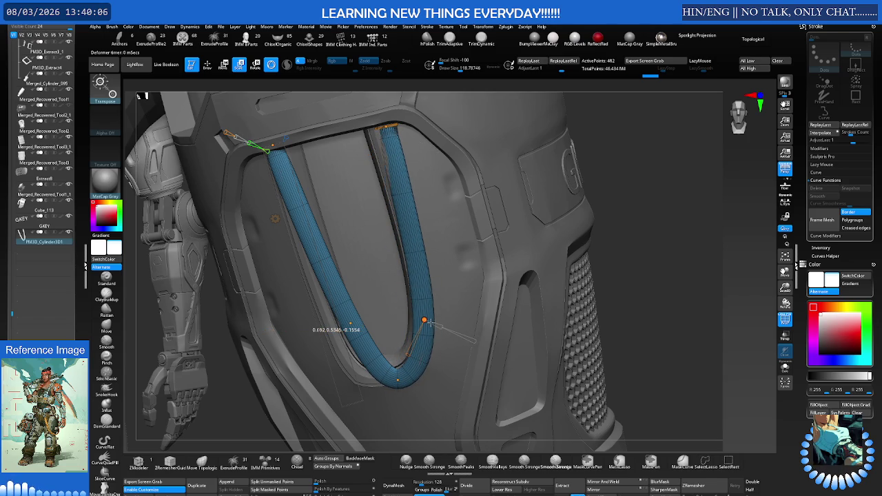
pyautogui.moveTo(350, 323); pyautogui.dragTo(333, 344)
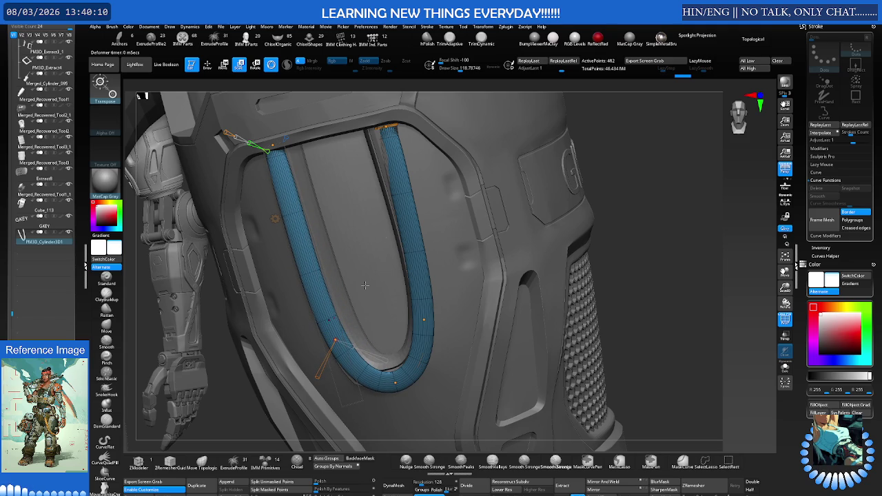
pyautogui.moveTo(386, 126); pyautogui.dragTo(364, 150)
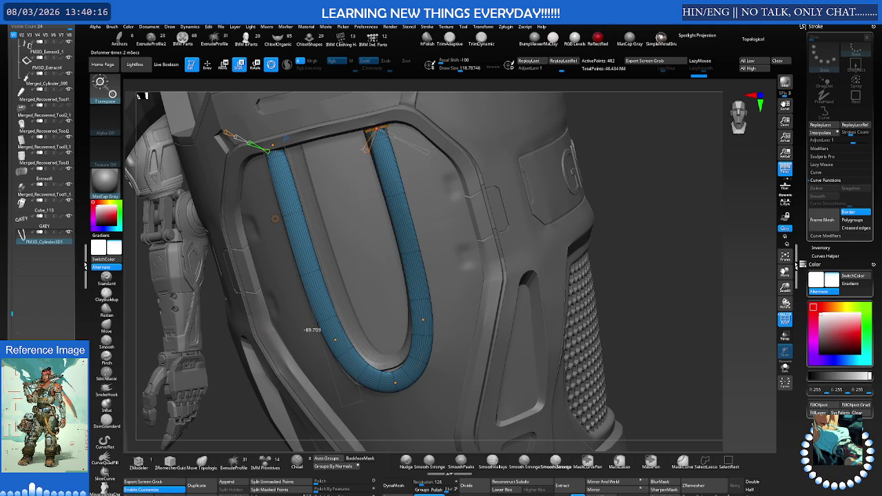
pyautogui.moveTo(364, 149); pyautogui.dragTo(379, 129, button='right')
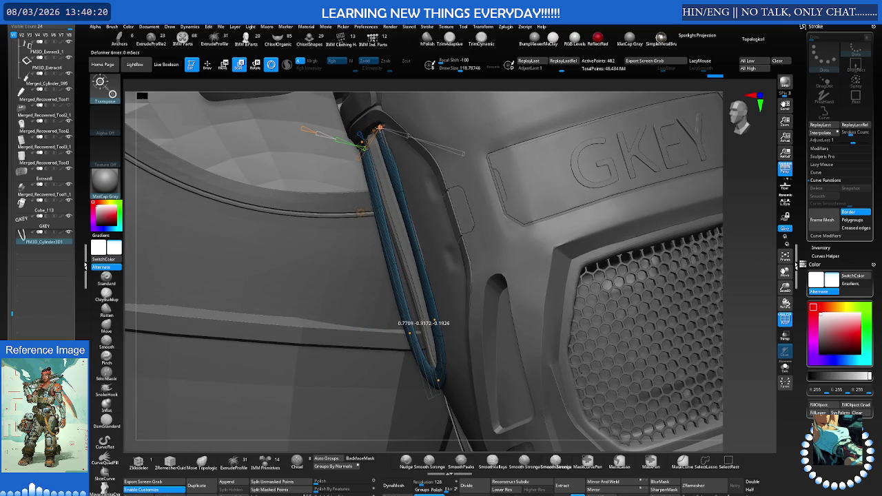
# Try shifting the right strand's top end rightward with the shell hidden, then undo that pull.
pyautogui.moveTo(378, 129); pyautogui.dragTo(381, 128)
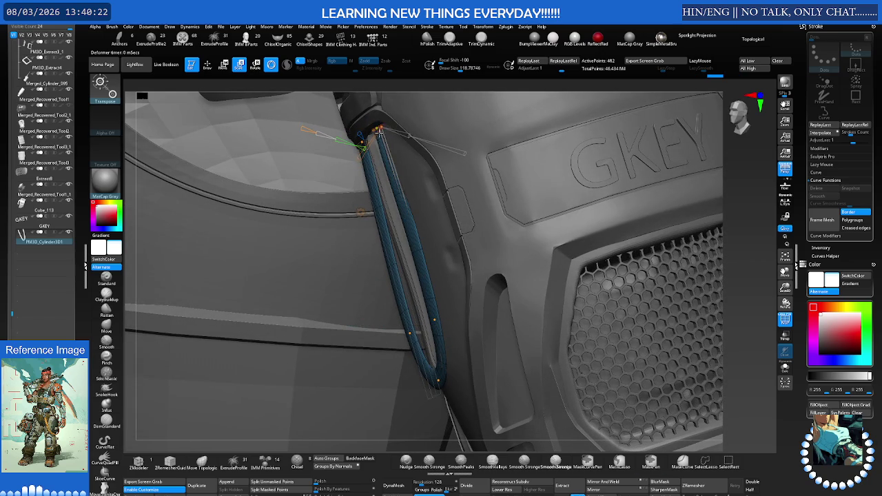
pyautogui.moveTo(378, 130); pyautogui.dragTo(451, 101, button='right')
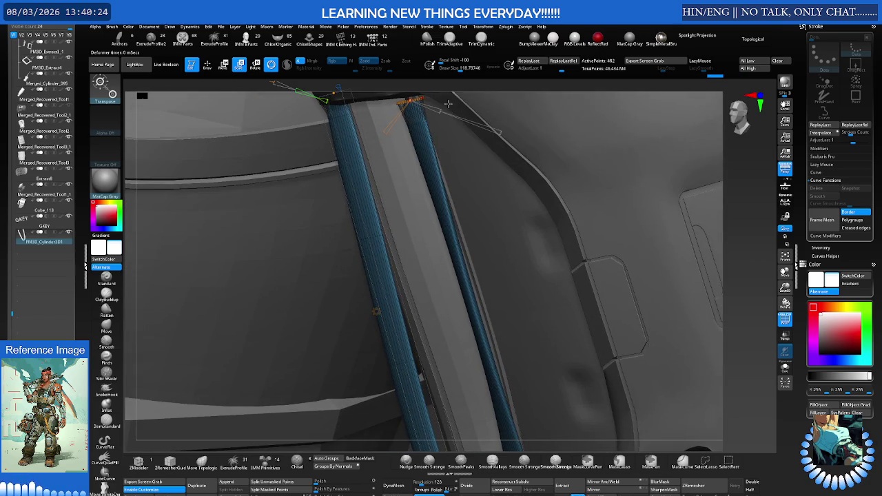
pyautogui.hotkey('shift', 's')
pyautogui.moveTo(410, 102)
pyautogui.mouseDown()
pyautogui.moveTo(424, 97)
pyautogui.moveTo(377, 141)
pyautogui.mouseUp()
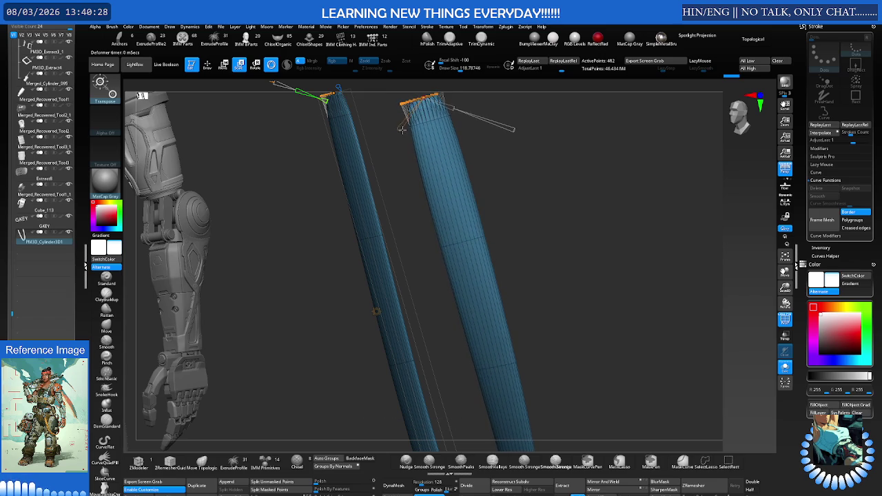
pyautogui.hotkey('shift', 's')
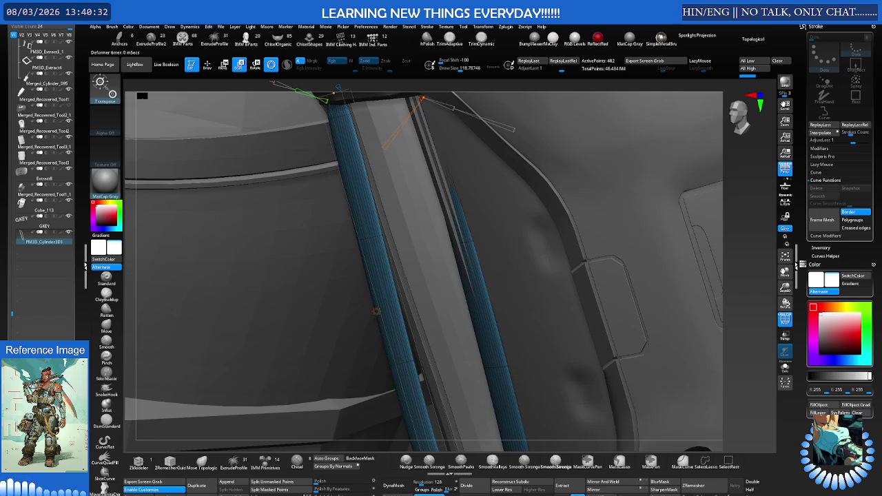
pyautogui.hotkey('ctrl', 'z')
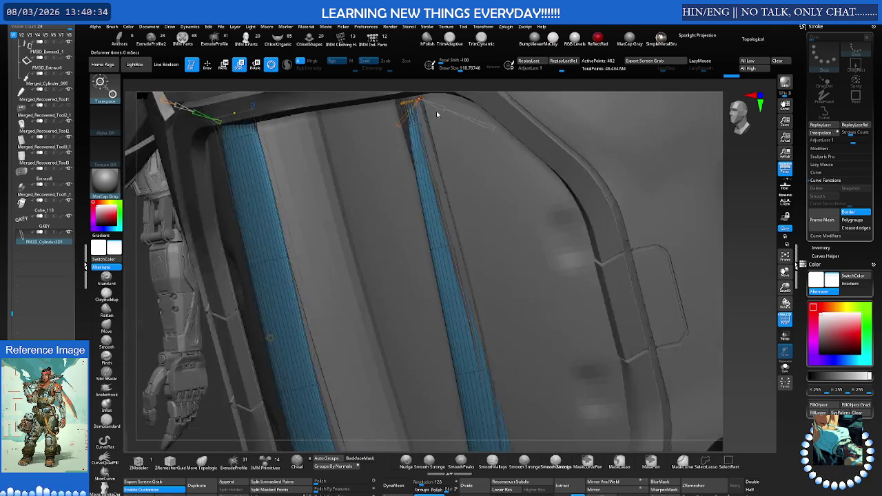
# Pull the right strand's top end down, left and up until it sits under the groove rim.
pyautogui.moveTo(420, 124); pyautogui.dragTo(445, 104, button='right')
pyautogui.moveTo(417, 101); pyautogui.dragTo(400, 126)
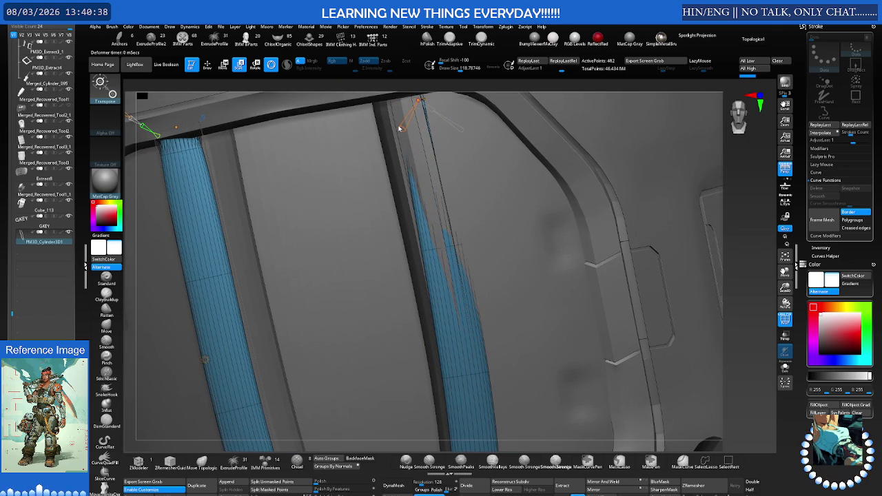
pyautogui.moveTo(400, 126); pyautogui.dragTo(430, 114, button='right')
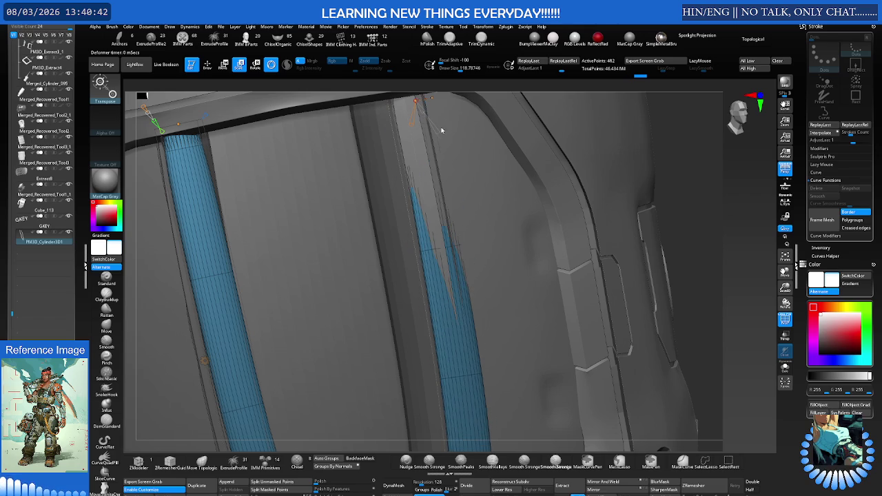
pyautogui.moveTo(423, 108)
pyautogui.mouseDown(button='right')
pyautogui.moveTo(407, 114)
pyautogui.moveTo(420, 99)
pyautogui.mouseUp(button='right')
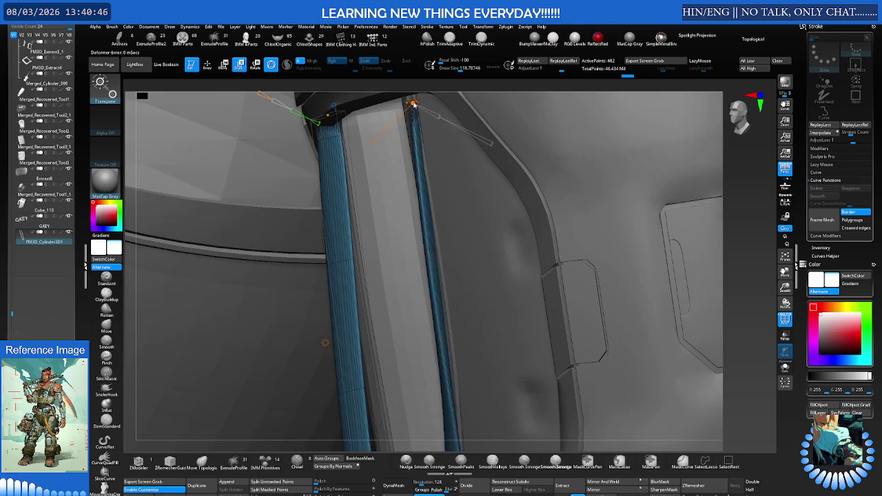
pyautogui.moveTo(408, 105); pyautogui.dragTo(397, 120)
pyautogui.moveTo(366, 144); pyautogui.dragTo(380, 133)
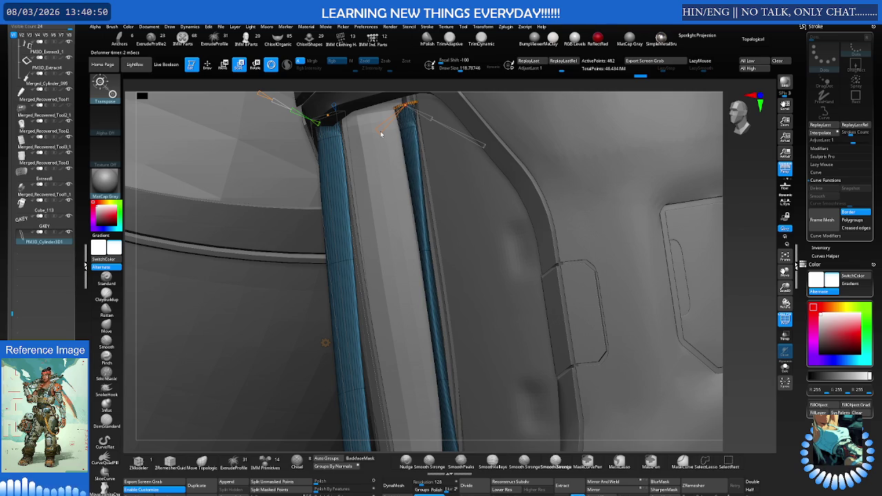
pyautogui.moveTo(384, 133)
pyautogui.mouseDown(button='right')
pyautogui.moveTo(420, 118)
pyautogui.moveTo(439, 200)
pyautogui.mouseUp(button='right')
pyautogui.moveTo(505, 157); pyautogui.dragTo(489, 141)
pyautogui.moveTo(492, 151); pyautogui.dragTo(475, 165, button='right')
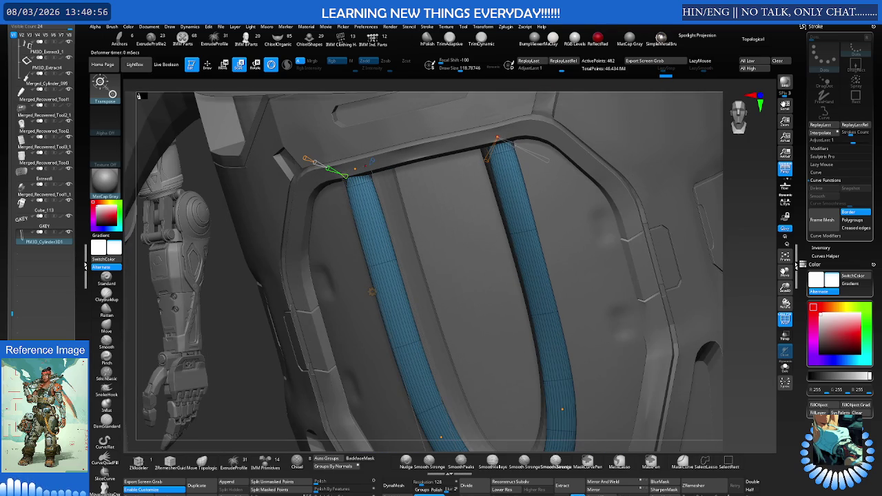
# Bend the tube's left arm outward by dragging its Bend Curve points beside the hex panel.
pyautogui.moveTo(482, 234)
pyautogui.mouseDown(button='right')
pyautogui.moveTo(515, 311)
pyautogui.moveTo(483, 308)
pyautogui.moveTo(508, 305)
pyautogui.moveTo(502, 329)
pyautogui.mouseUp(button='right')
pyautogui.moveTo(482, 375)
pyautogui.mouseDown(button='right')
pyautogui.moveTo(456, 339)
pyautogui.moveTo(475, 339)
pyautogui.moveTo(466, 321)
pyautogui.moveTo(442, 313)
pyautogui.moveTo(450, 292)
pyautogui.moveTo(429, 301)
pyautogui.moveTo(437, 327)
pyautogui.moveTo(430, 310)
pyautogui.moveTo(307, 359)
pyautogui.mouseUp(button='right')
pyautogui.moveTo(273, 375); pyautogui.dragTo(260, 390)
pyautogui.moveTo(260, 392); pyautogui.dragTo(283, 386, button='right')
pyautogui.moveTo(287, 376); pyautogui.dragTo(301, 374)
pyautogui.moveTo(301, 375); pyautogui.dragTo(350, 330, button='right')
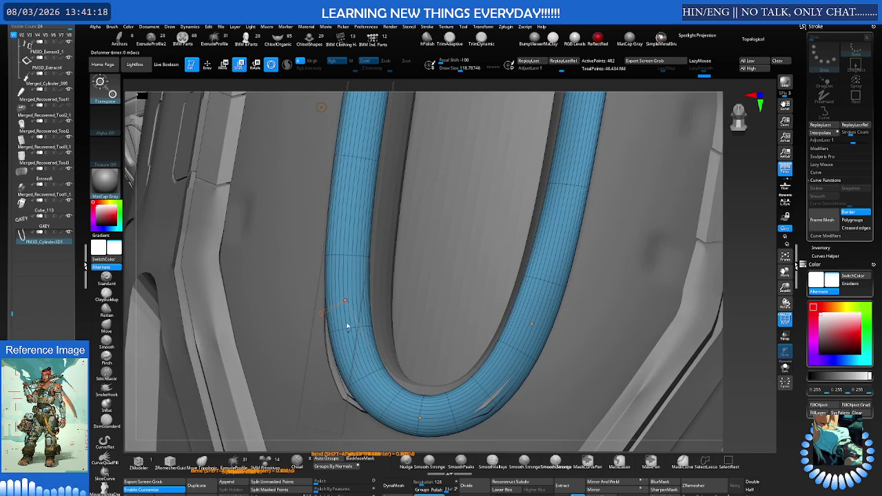
pyautogui.moveTo(344, 301); pyautogui.dragTo(335, 305)
pyautogui.moveTo(335, 305)
pyautogui.mouseDown(button='right')
pyautogui.moveTo(358, 311)
pyautogui.moveTo(419, 390)
pyautogui.moveTo(437, 379)
pyautogui.moveTo(414, 390)
pyautogui.mouseUp(button='right')
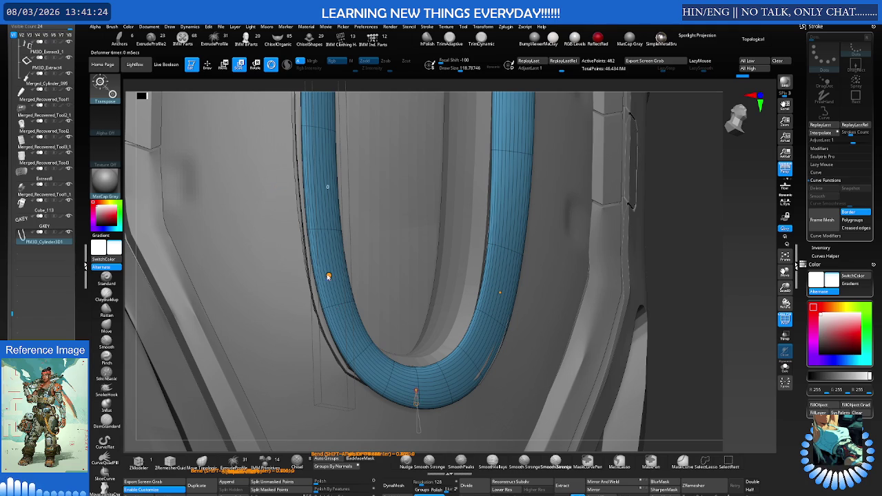
pyautogui.moveTo(328, 276)
pyautogui.mouseDown()
pyautogui.moveTo(330, 290)
pyautogui.moveTo(327, 277)
pyautogui.mouseUp()
# Bend the tube's right arm slightly around a picked curve point.
pyautogui.moveTo(327, 292)
pyautogui.mouseDown(button='right')
pyautogui.moveTo(296, 315)
pyautogui.moveTo(314, 355)
pyautogui.moveTo(416, 311)
pyautogui.mouseUp(button='right')
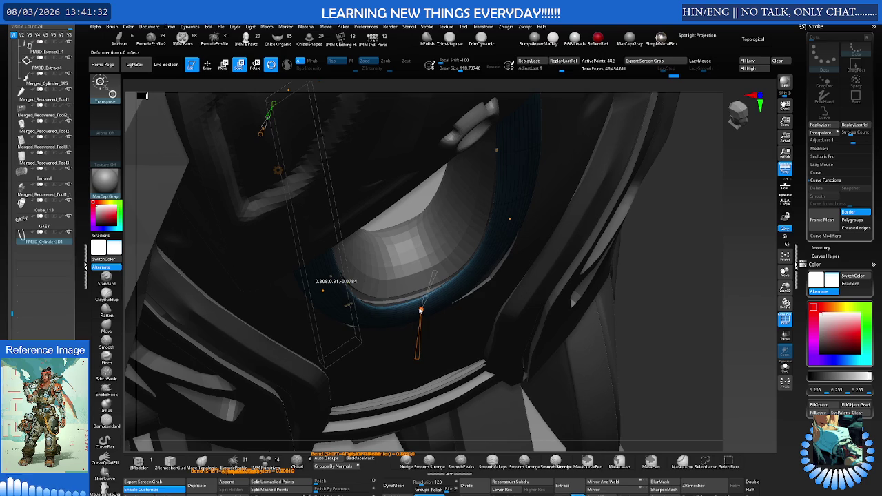
pyautogui.moveTo(421, 311); pyautogui.dragTo(420, 247, button='right')
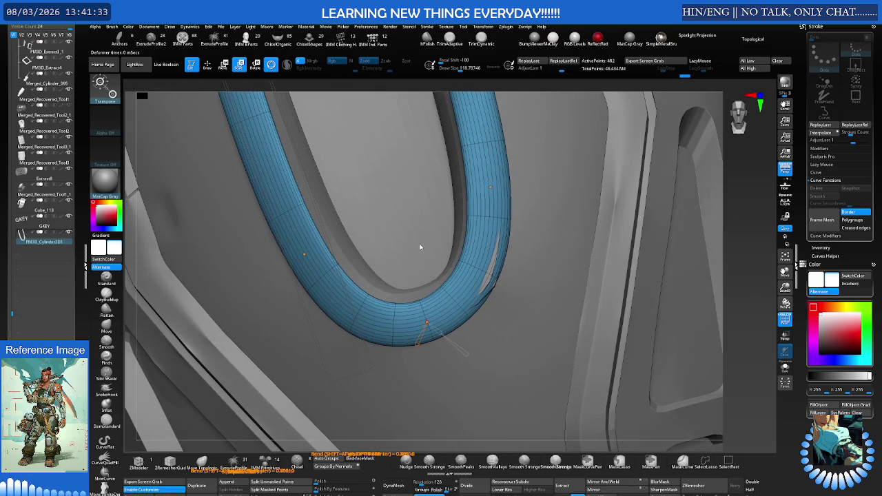
pyautogui.click(491, 189)
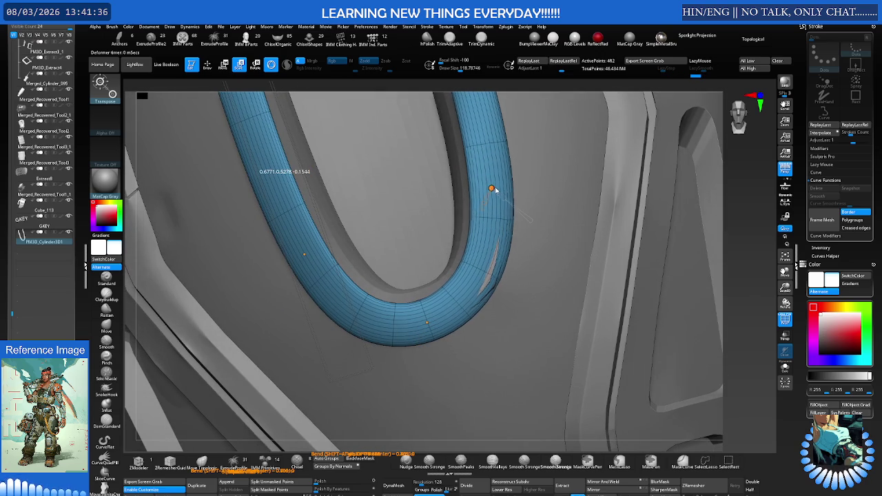
pyautogui.moveTo(492, 191)
pyautogui.mouseDown(button='right')
pyautogui.moveTo(483, 199)
pyautogui.moveTo(497, 188)
pyautogui.mouseUp(button='right')
pyautogui.moveTo(497, 188); pyautogui.dragTo(493, 187)
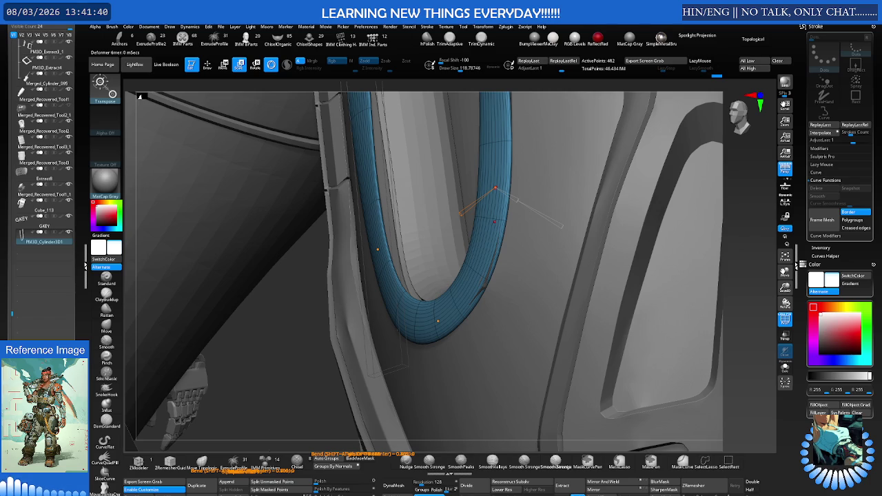
pyautogui.moveTo(495, 188)
pyautogui.mouseDown(button='right')
pyautogui.moveTo(488, 197)
pyautogui.moveTo(506, 193)
pyautogui.moveTo(370, 246)
pyautogui.moveTo(345, 290)
pyautogui.moveTo(306, 270)
pyautogui.moveTo(305, 246)
pyautogui.moveTo(331, 292)
pyautogui.moveTo(351, 255)
pyautogui.moveTo(335, 260)
pyautogui.moveTo(344, 257)
pyautogui.mouseUp(button='right')
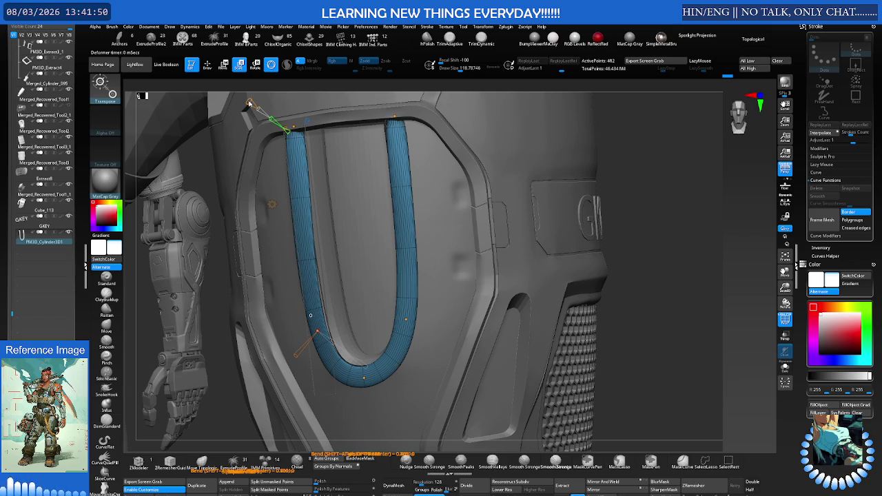
pyautogui.click(249, 104)
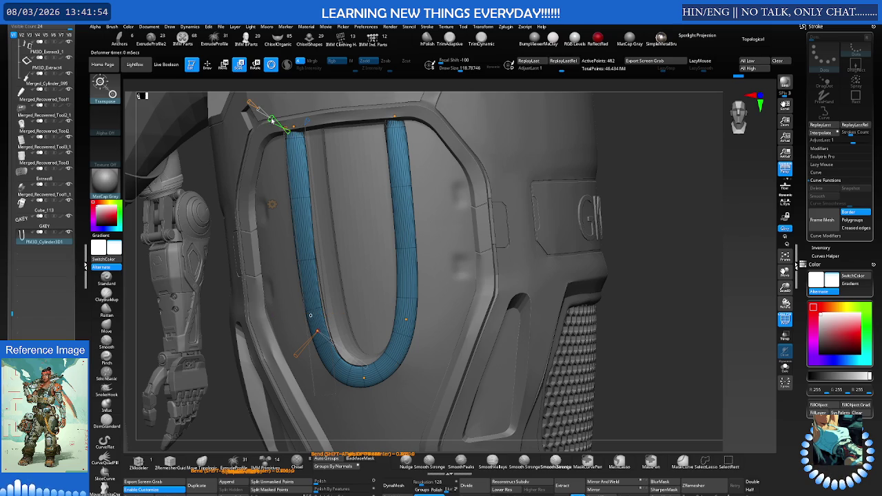
pyautogui.click(270, 118)
pyautogui.hotkey('ctrl', 'z')
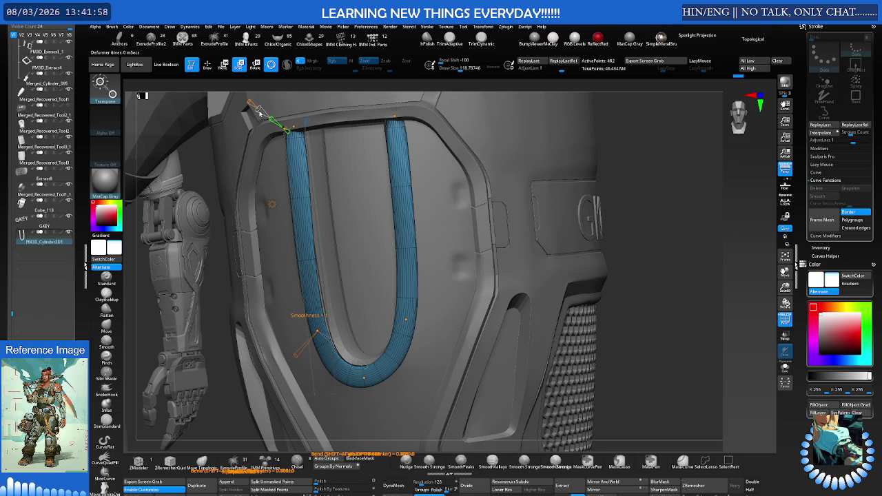
pyautogui.click(258, 111)
pyautogui.hotkey('ctrl', 'z')
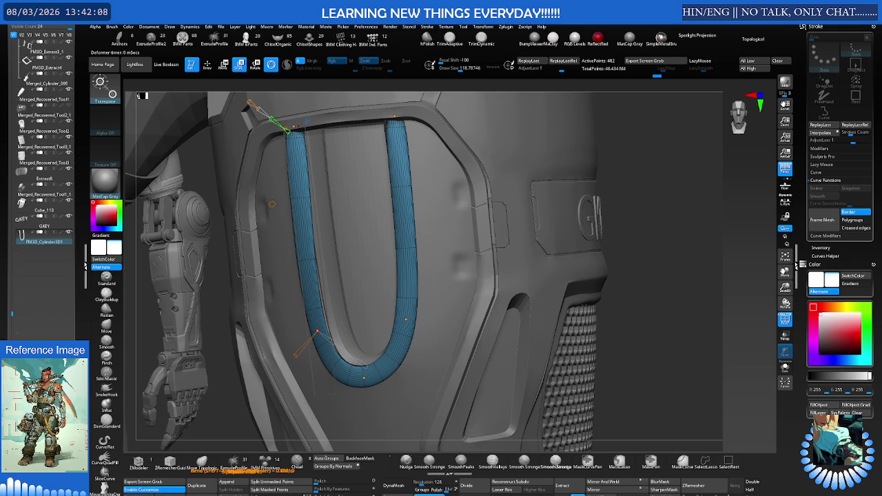
pyautogui.moveTo(346, 161); pyautogui.dragTo(339, 153, button='right')
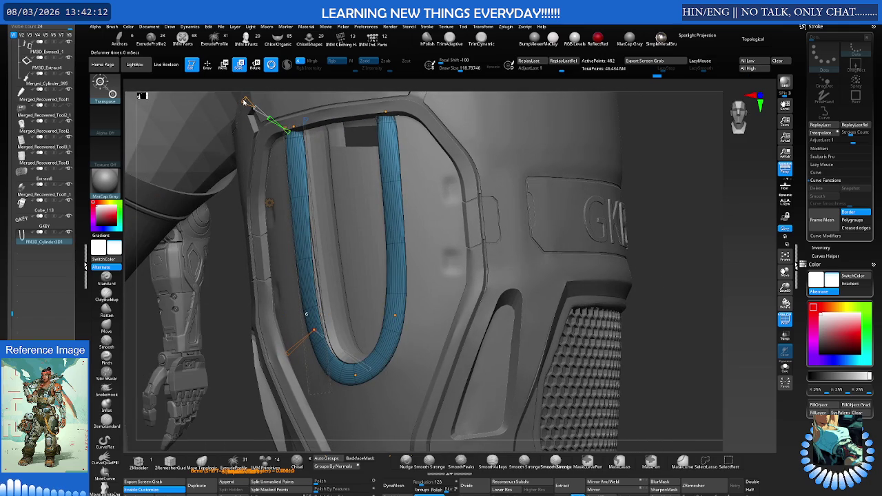
# Twist the U-shaped strip around a curve point to about -60.
pyautogui.moveTo(381, 184)
pyautogui.mouseDown(button='right')
pyautogui.moveTo(368, 191)
pyautogui.moveTo(453, 191)
pyautogui.moveTo(374, 246)
pyautogui.moveTo(372, 299)
pyautogui.mouseUp(button='right')
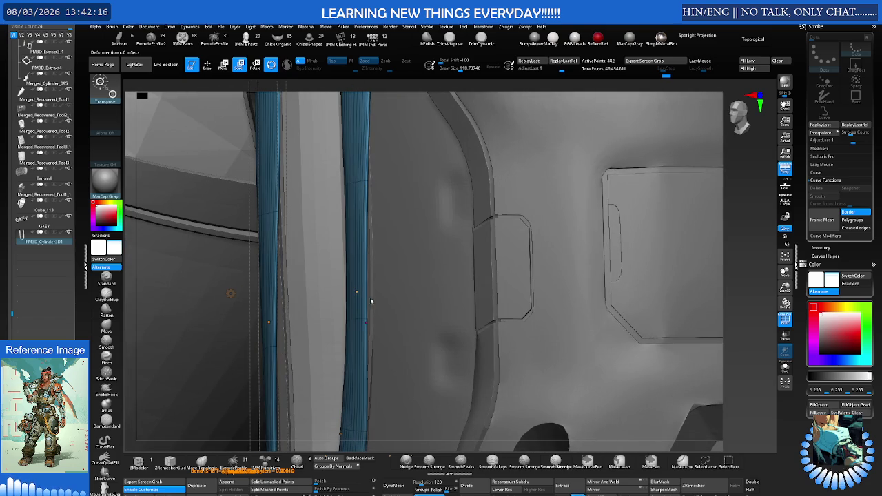
pyautogui.moveTo(357, 292); pyautogui.dragTo(365, 294)
pyautogui.moveTo(365, 294)
pyautogui.mouseDown(button='right')
pyautogui.moveTo(354, 295)
pyautogui.moveTo(360, 291)
pyautogui.mouseUp(button='right')
pyautogui.moveTo(364, 292); pyautogui.dragTo(370, 291)
pyautogui.moveTo(336, 317); pyautogui.dragTo(374, 286)
pyautogui.moveTo(375, 286)
pyautogui.mouseDown(button='right')
pyautogui.moveTo(345, 275)
pyautogui.moveTo(386, 258)
pyautogui.moveTo(379, 216)
pyautogui.moveTo(368, 211)
pyautogui.moveTo(409, 216)
pyautogui.mouseUp(button='right')
# Pull the right arm's top-end vertices into place and scroll down to the Tool > Geometry palette.
pyautogui.moveTo(454, 196)
pyautogui.mouseDown(button='right')
pyautogui.moveTo(437, 211)
pyautogui.moveTo(495, 173)
pyautogui.moveTo(403, 208)
pyautogui.moveTo(434, 199)
pyautogui.mouseUp(button='right')
pyautogui.moveTo(434, 200); pyautogui.dragTo(433, 201)
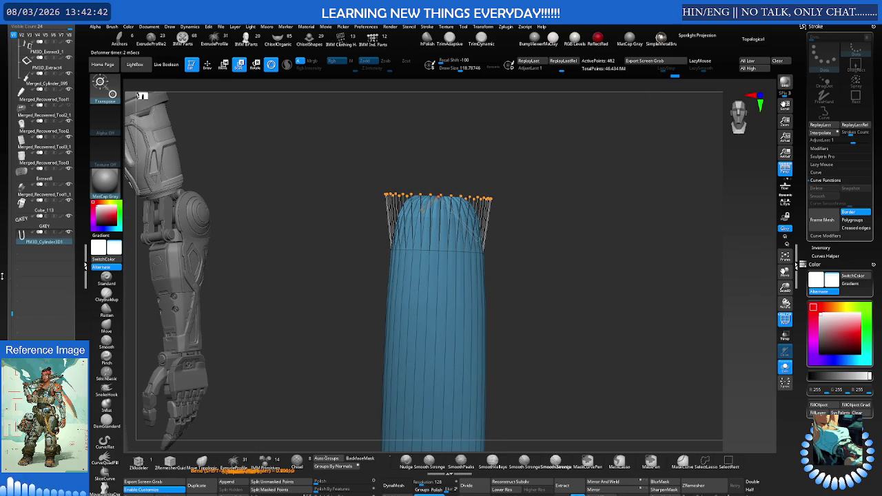
pyautogui.scroll(-5, 28, 303)
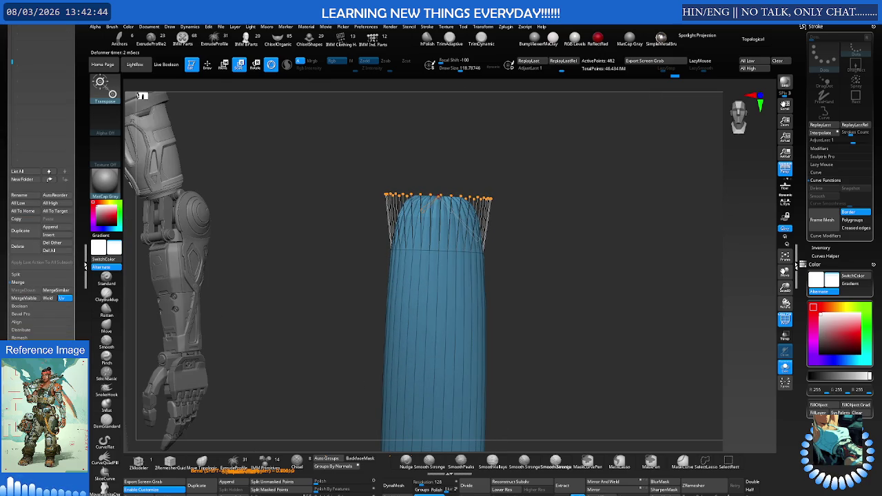
pyautogui.scroll(-5, 41, 180)
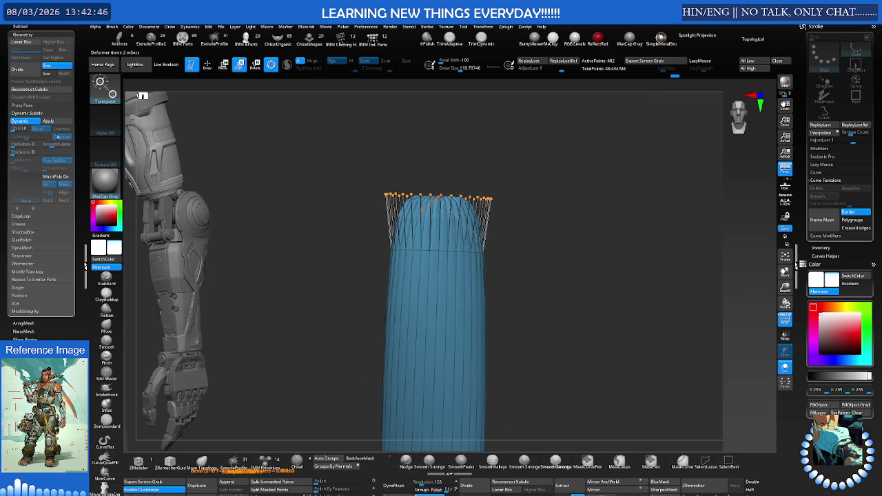